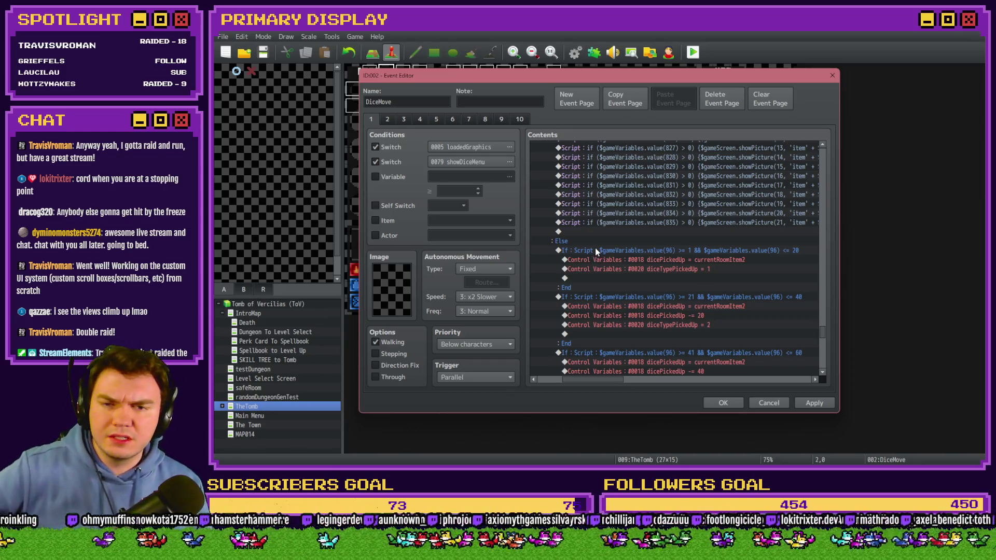
Step: Enable the page's Variable condition, browsing to 0096 but leaving it as 0001 TOUCHINPUTX ≥ 0
left_click(397, 179)
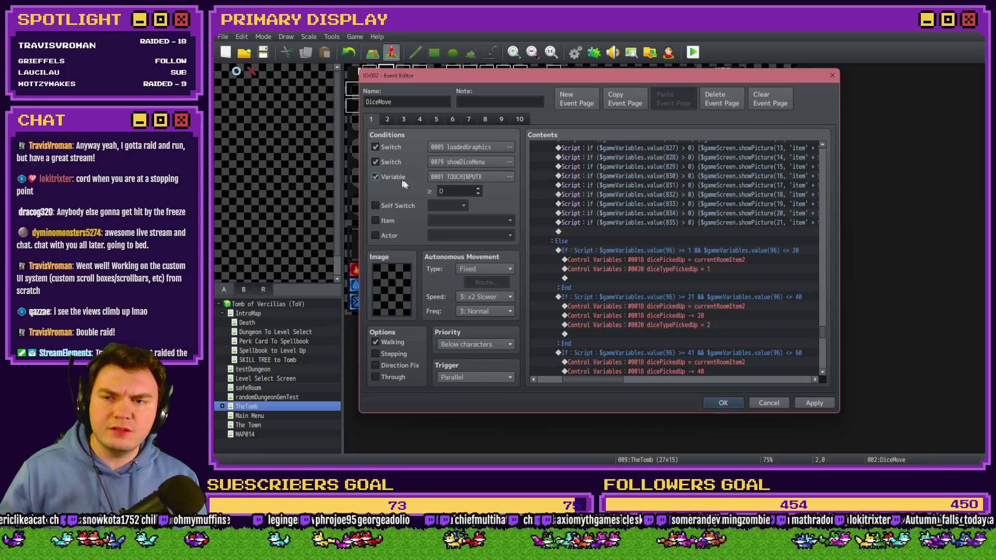
left_click(466, 177)
key("Down")
key("Down")
key("Down")
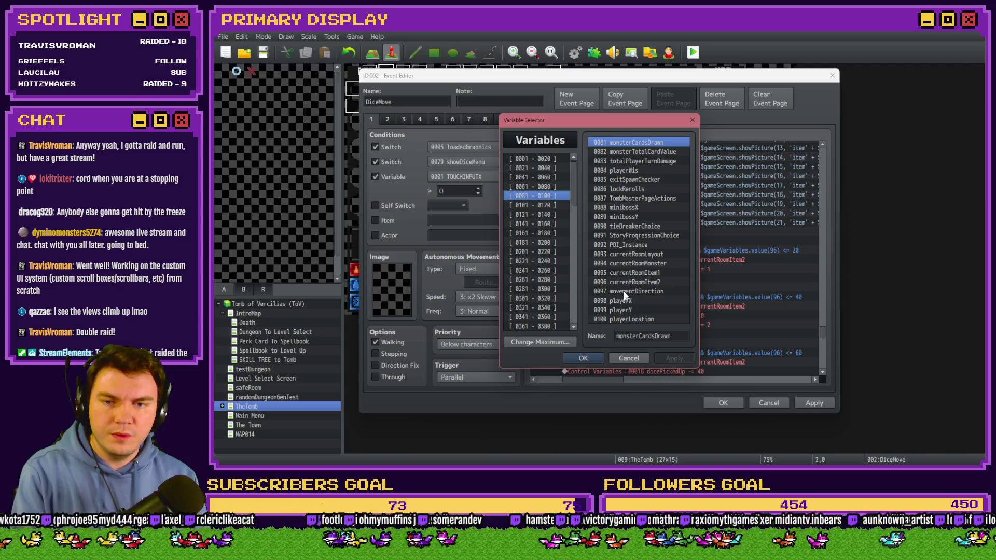
left_click(627, 286)
key("Escape")
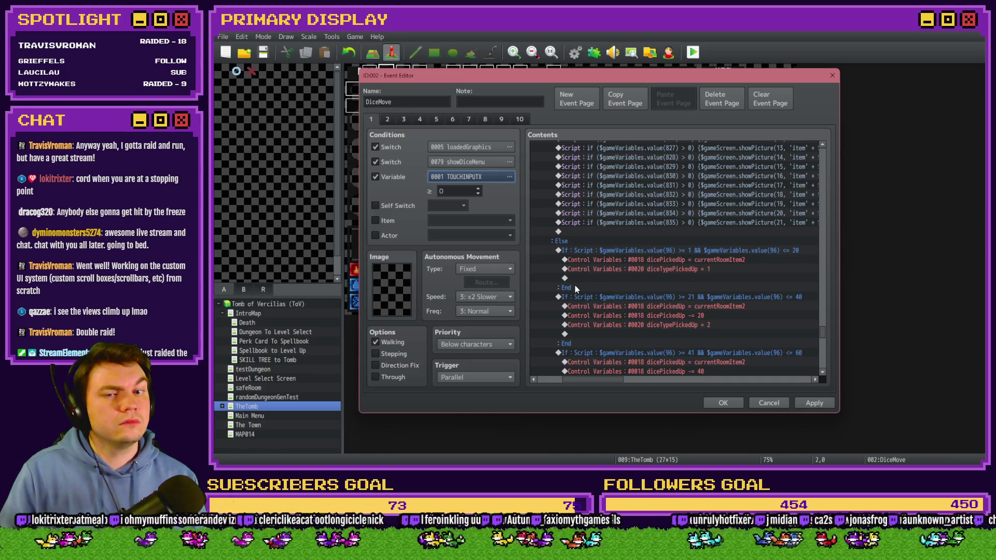
scroll(574, 285, "up", 2)
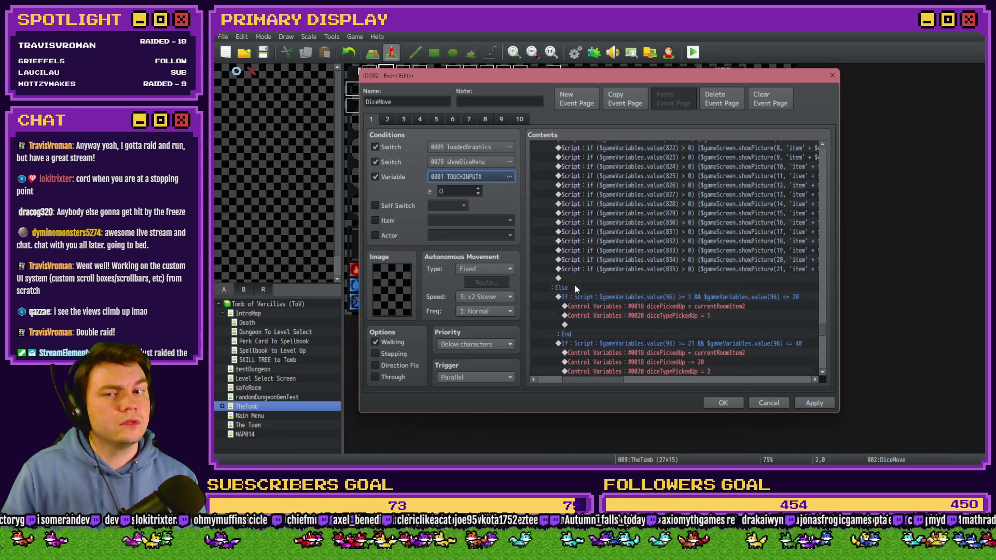
scroll(574, 284, "up", 5)
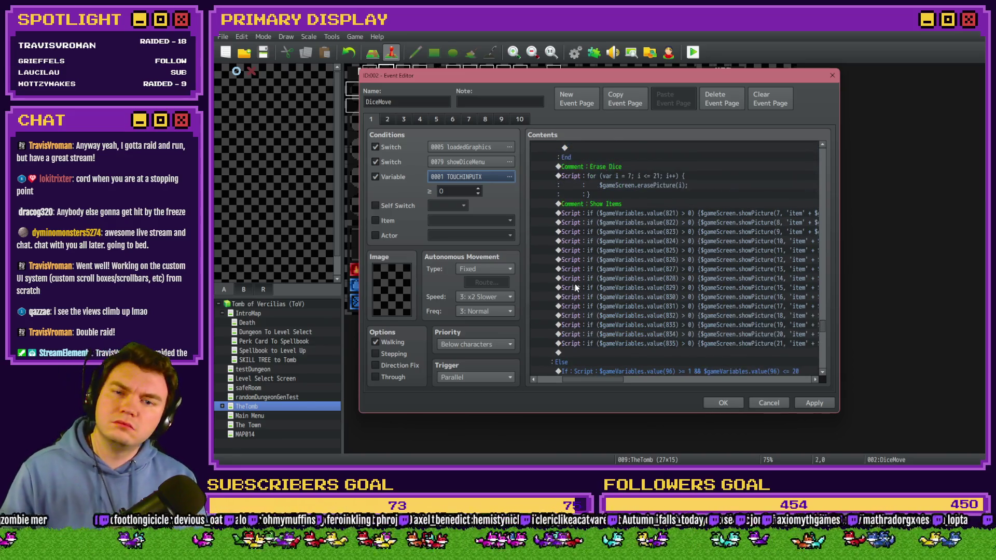
scroll(574, 287, "up", 2)
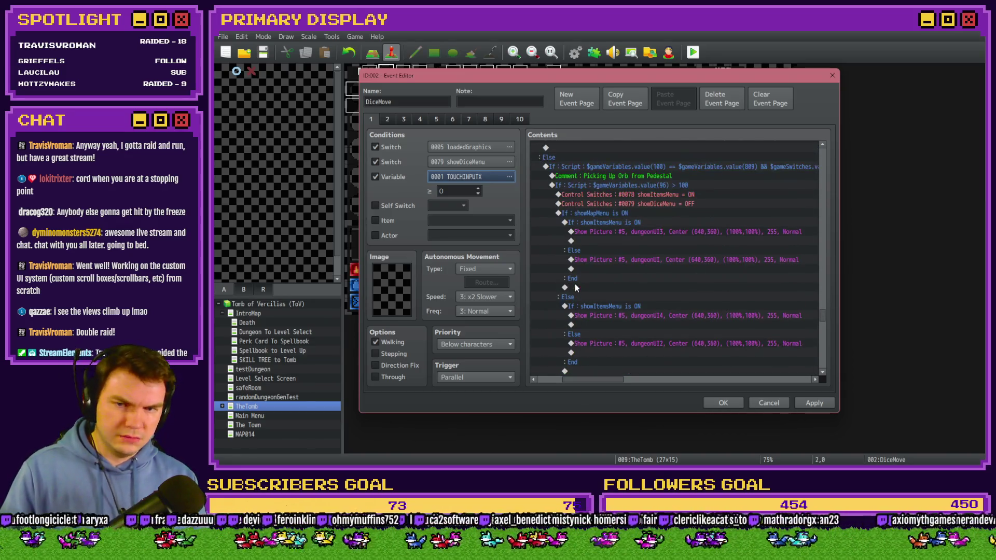
left_click_drag(592, 382, 593, 383)
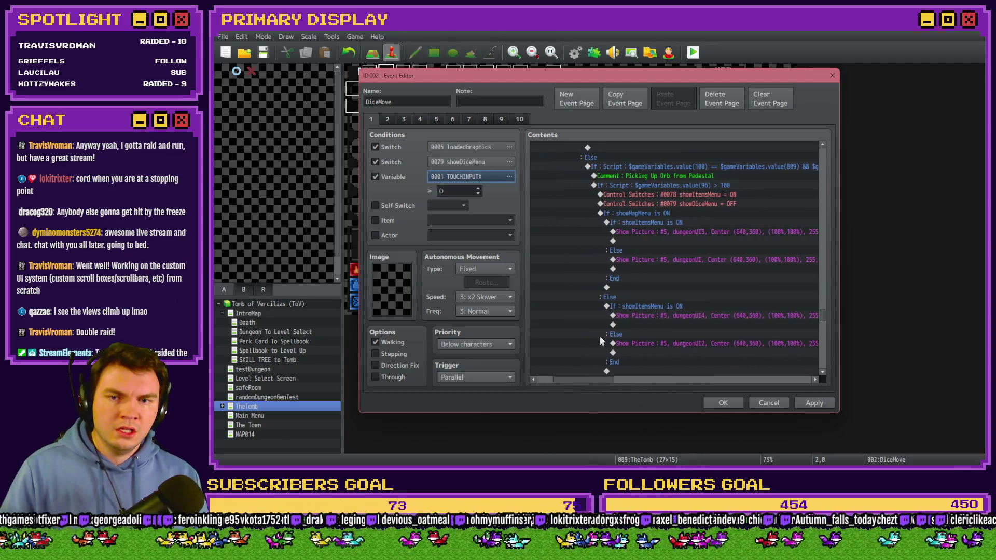
scroll(606, 327, "down", 5)
scroll(607, 327, "down", 2)
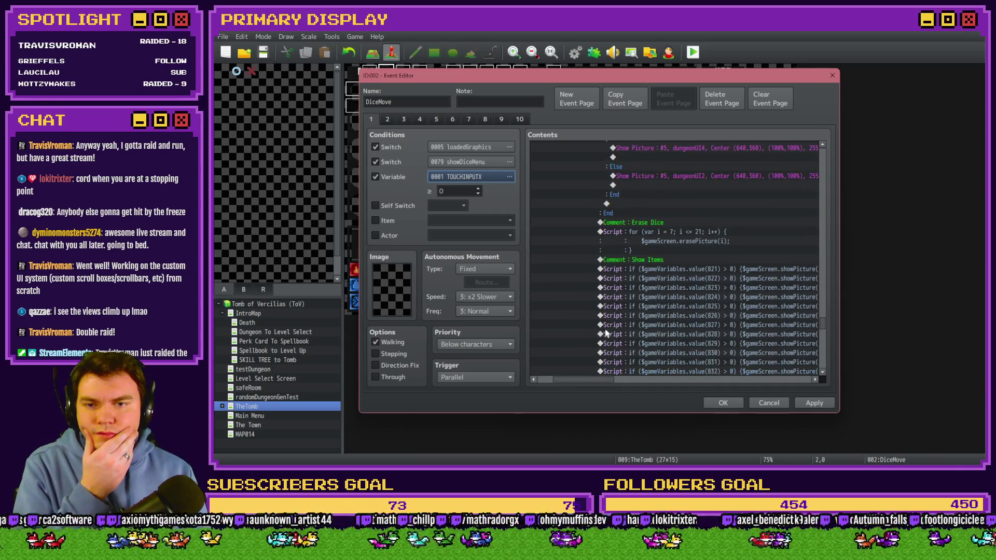
scroll(607, 332, "up", 4)
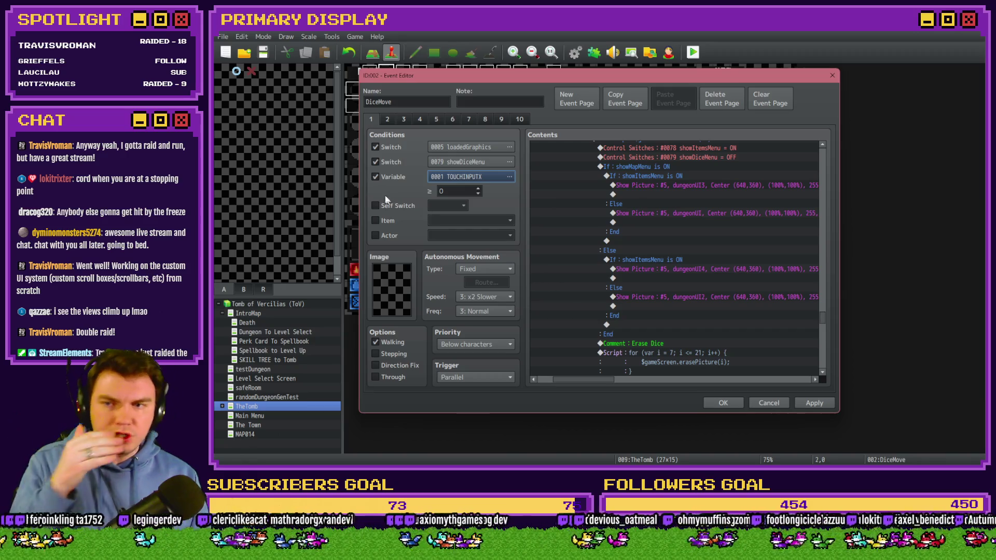
left_click(384, 175)
Step: Step through the value(96) > 100 block's switch commands, menu branches and dungeonUI picture commands
scroll(756, 269, "up", 2)
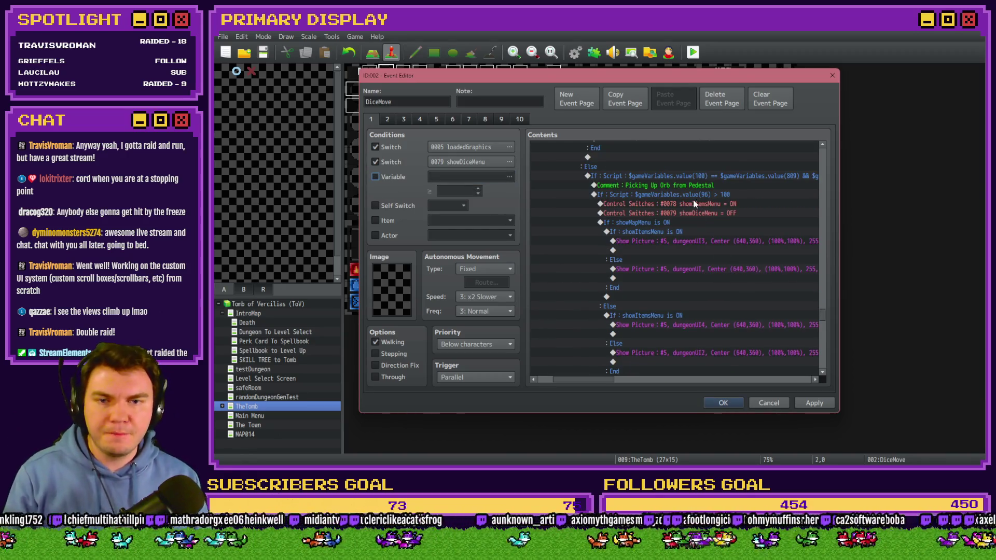
left_click(693, 195)
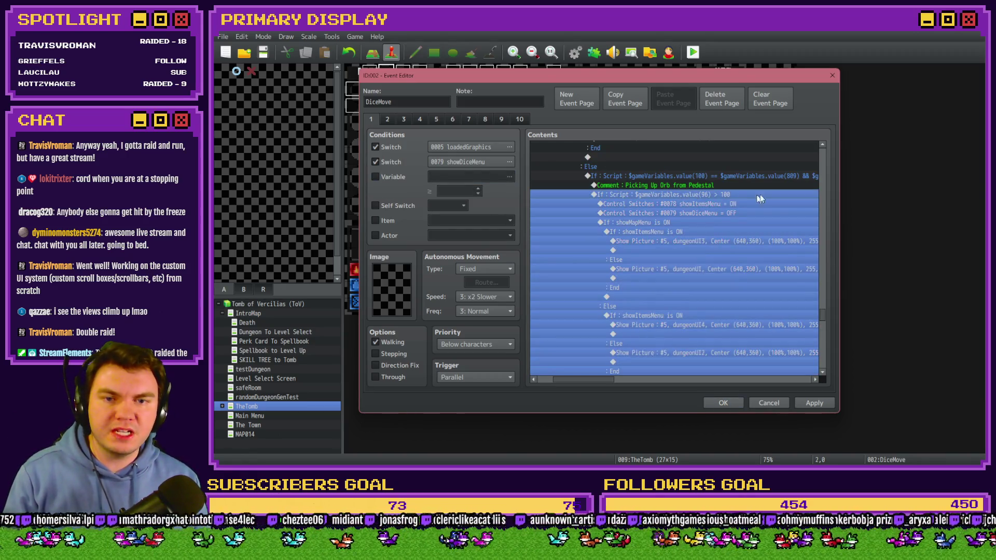
left_click(677, 204)
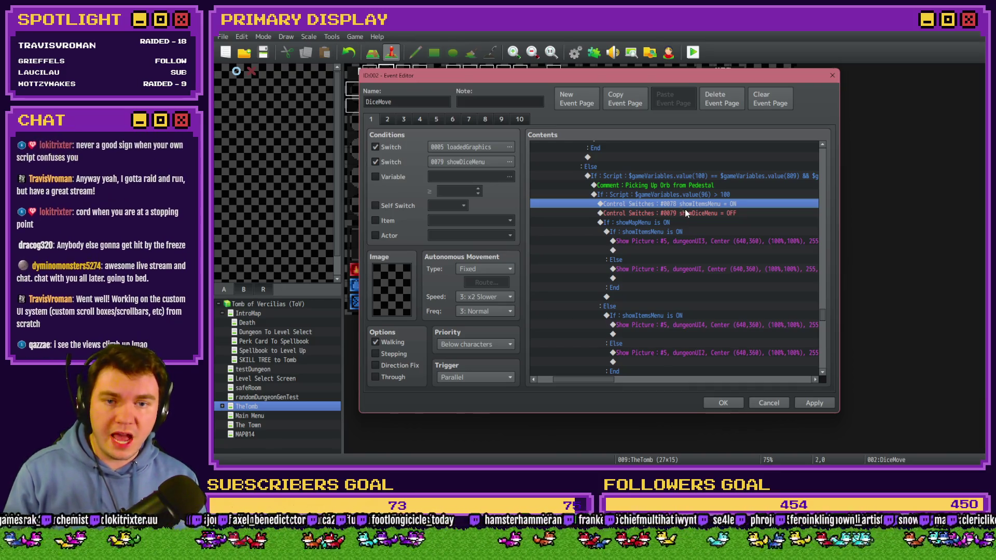
left_click(688, 214)
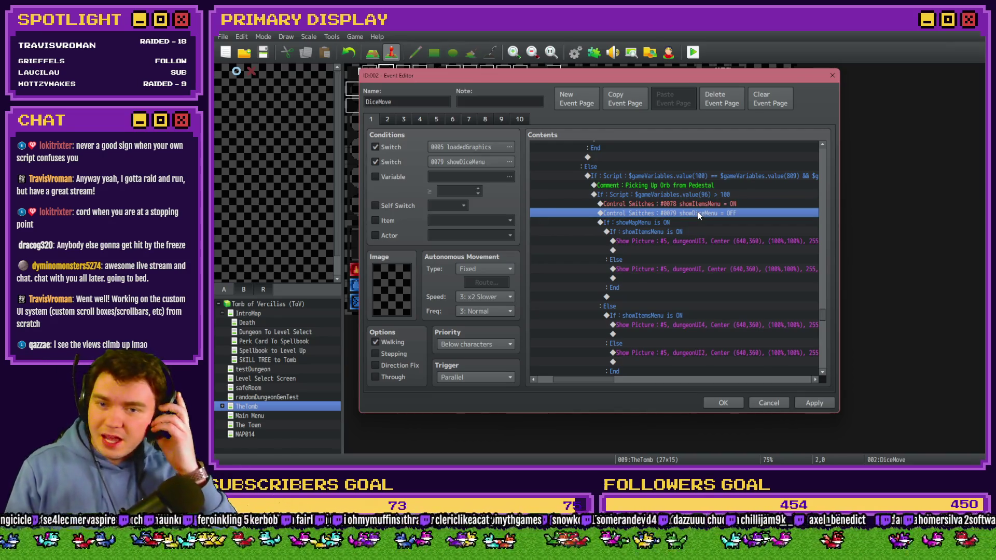
left_click(674, 222)
left_click(674, 231)
left_click(680, 241)
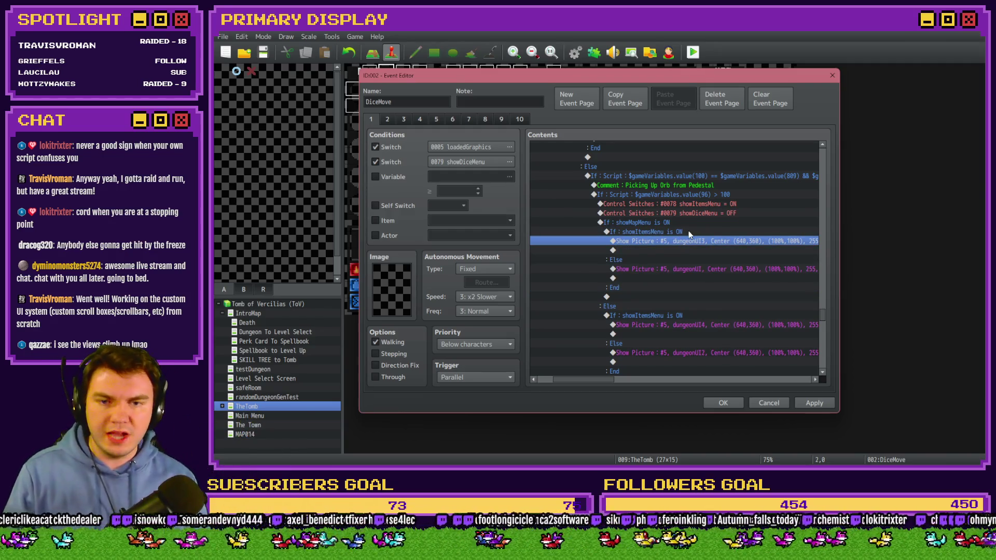
left_click(705, 270)
left_click(703, 324)
left_click(698, 352)
left_click(682, 316)
Step: Select the whole menu If/Else block, then the Erase Dice loop and first Show Items script
scroll(682, 314, "down", 3)
mouse_move(682, 314)
left_mouse_down()
mouse_move(671, 195)
mouse_move(671, 240)
left_mouse_up()
scroll(673, 244, "down", 2)
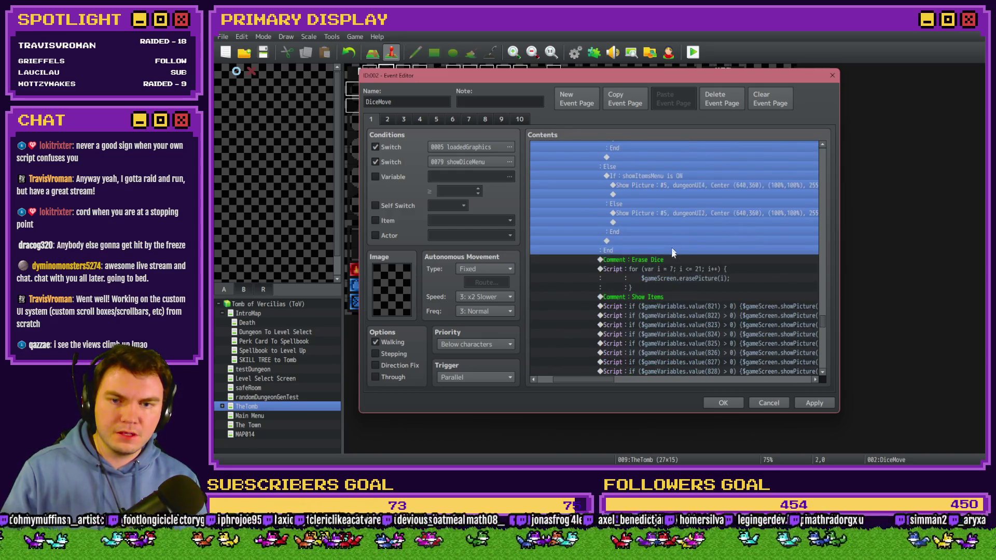
left_click(674, 260)
left_click(673, 267)
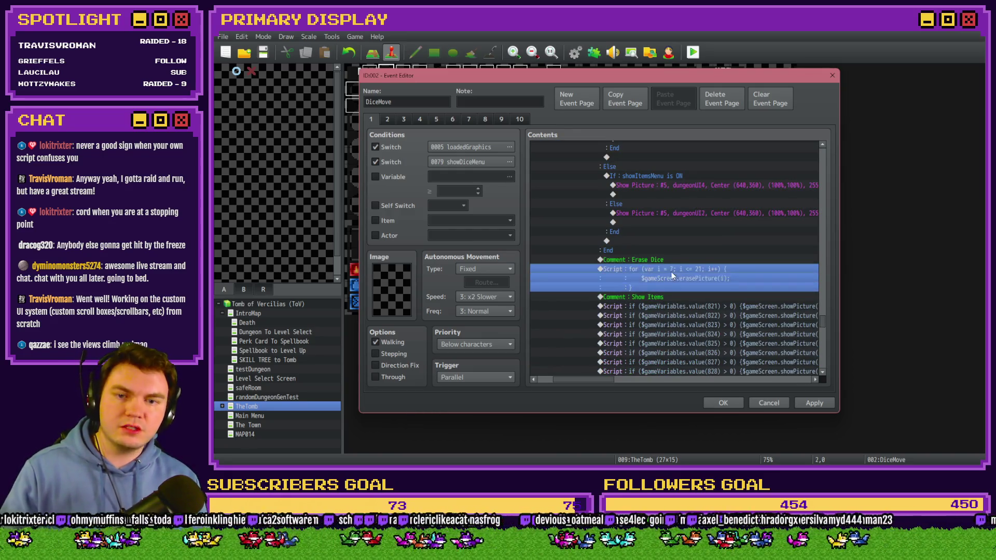
scroll(671, 271, "down", 2)
left_click(671, 260)
scroll(671, 262, "down", 4)
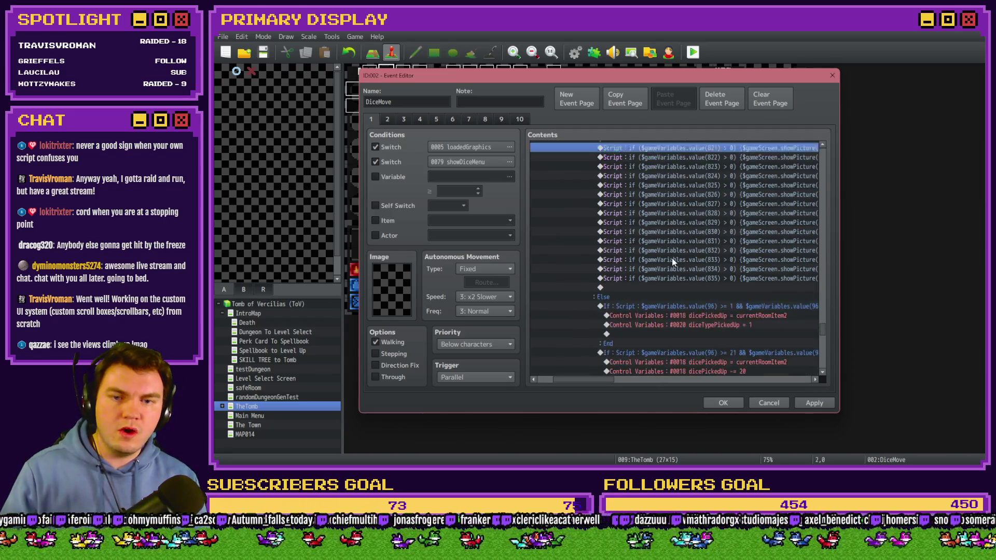
Step: Delete the four dice-pickup range blocks and the remaining commands under Else
key("Down")
key("Down")
key("Down")
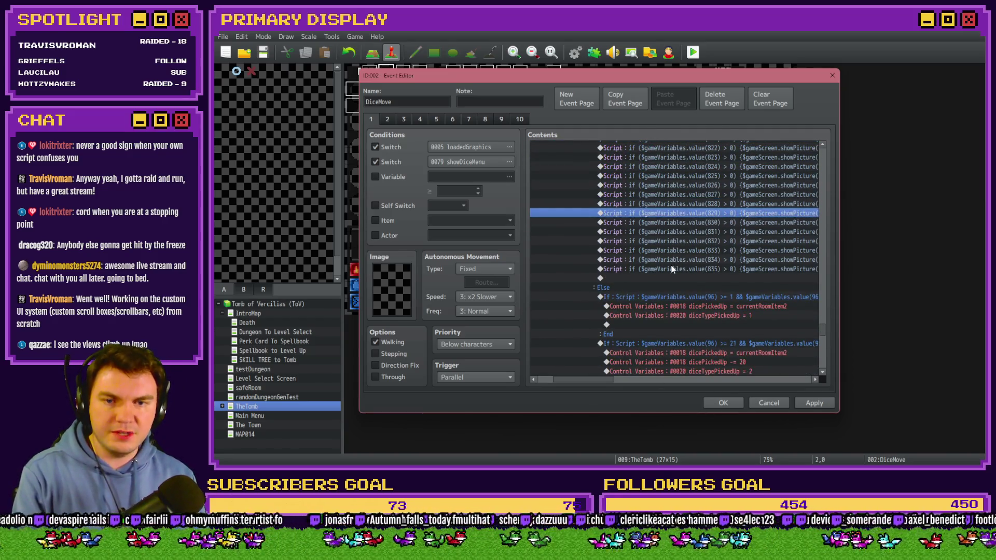
key("Down")
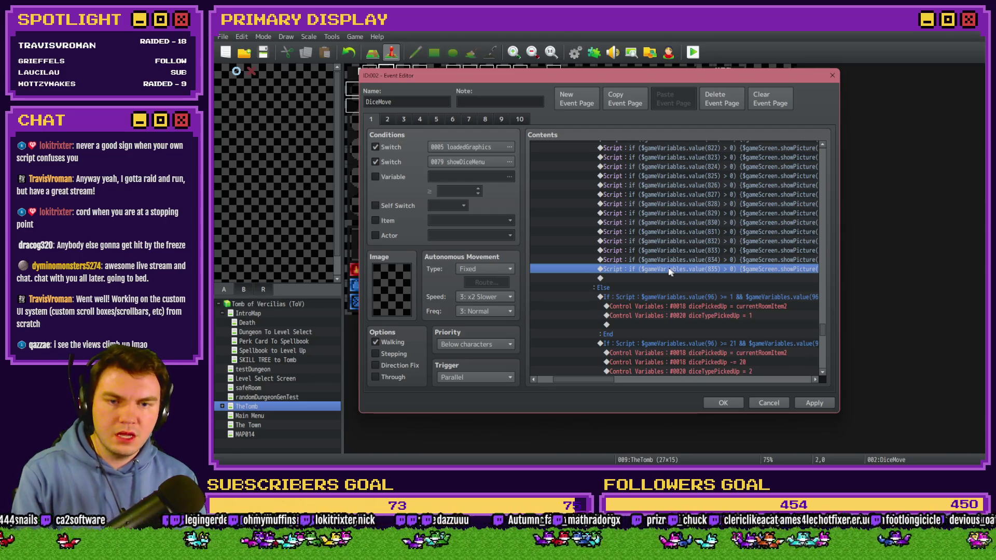
key("Down")
key("Down")
key("Down")
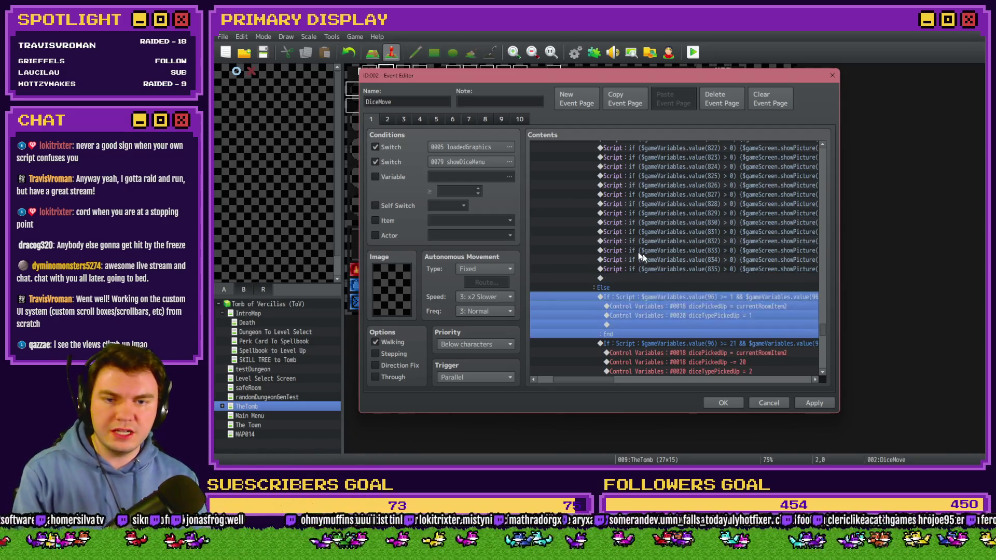
scroll(642, 281, "down", 8)
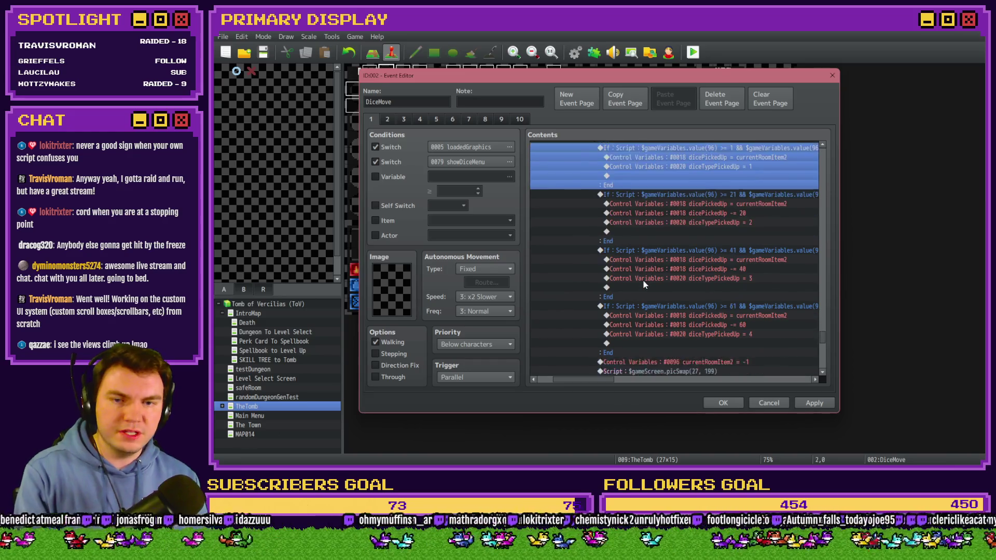
scroll(645, 283, "up", 3)
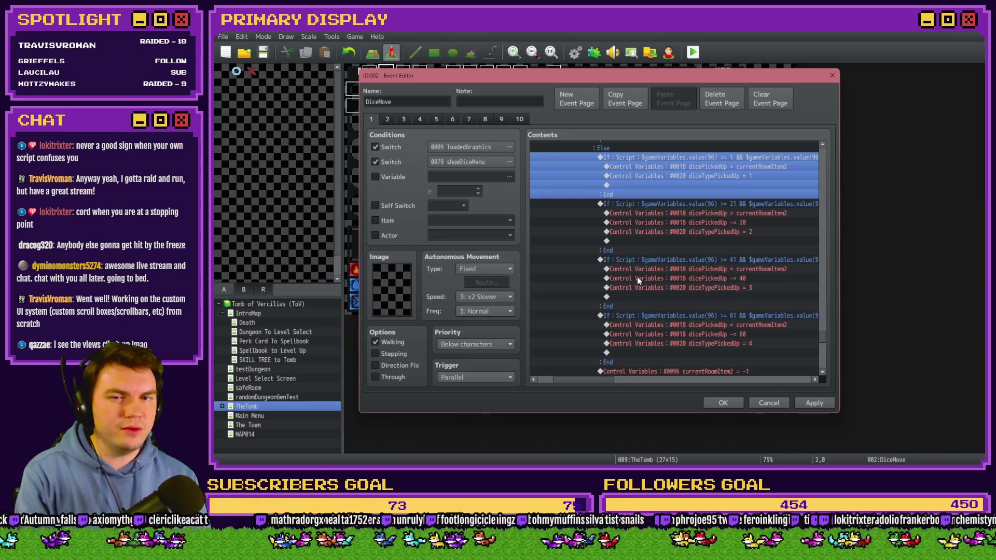
key("Delete")
key("Delete")
key("Delete")
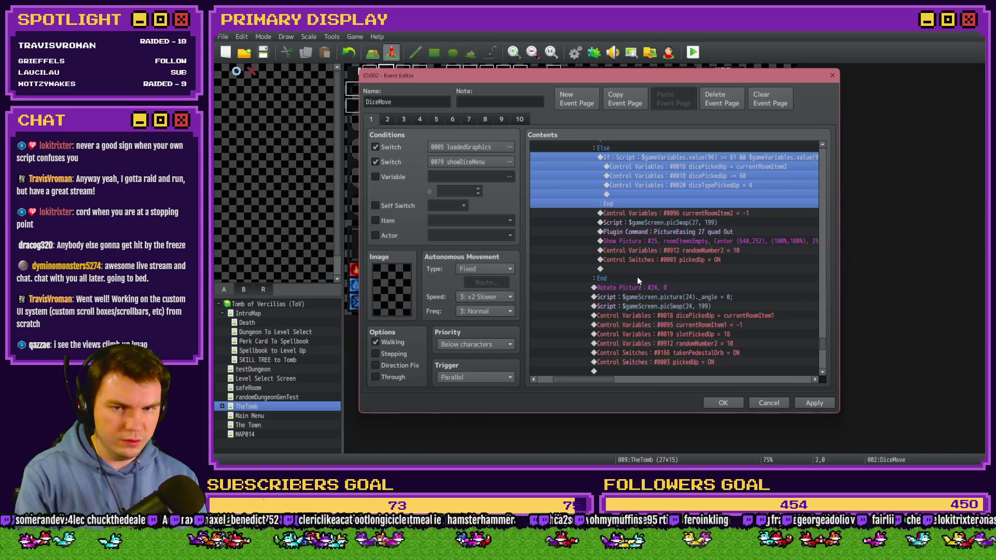
key("Delete")
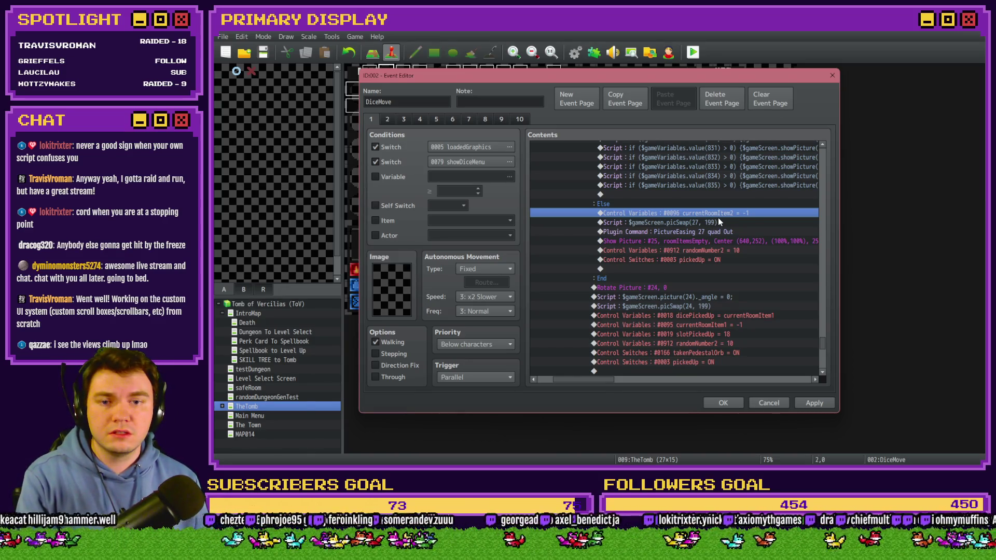
key("Delete")
key("Delete")
key("Delete")
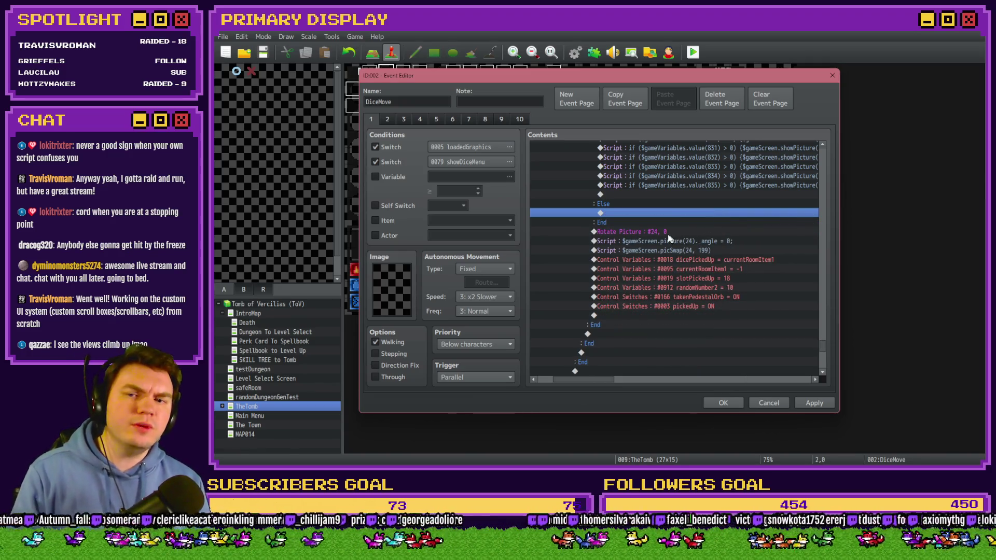
scroll(637, 254, "up", 7)
scroll(637, 259, "up", 7)
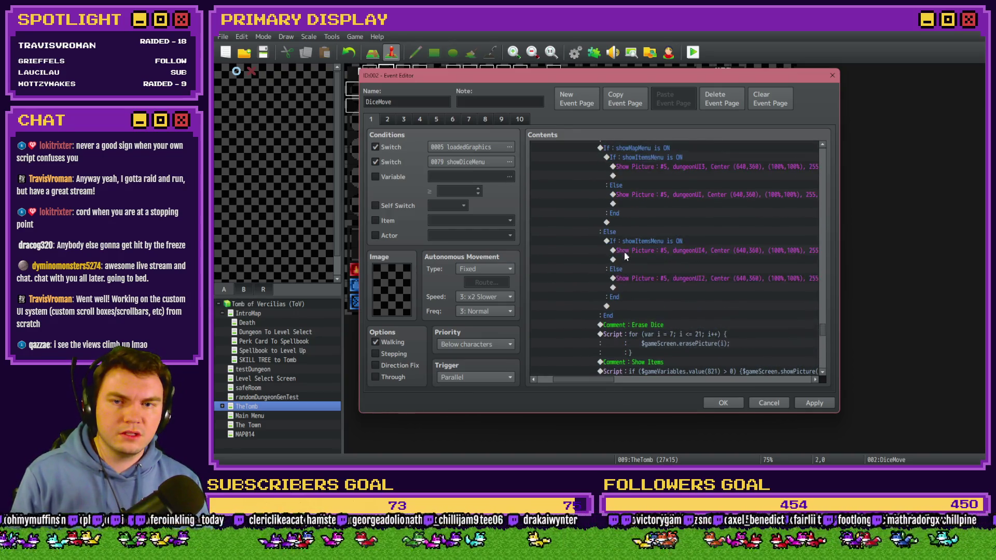
Step: Inspect the showMapMenu and nested showItemsMenu branch settings without changing them
left_click(639, 215)
double_click(640, 215)
key("Escape")
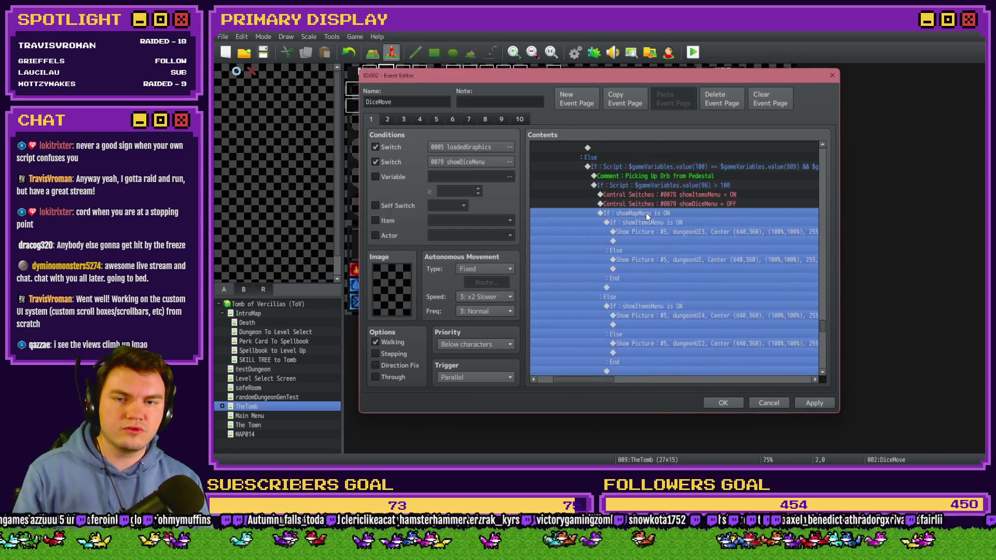
left_click(646, 222)
double_click(646, 223)
key("Escape")
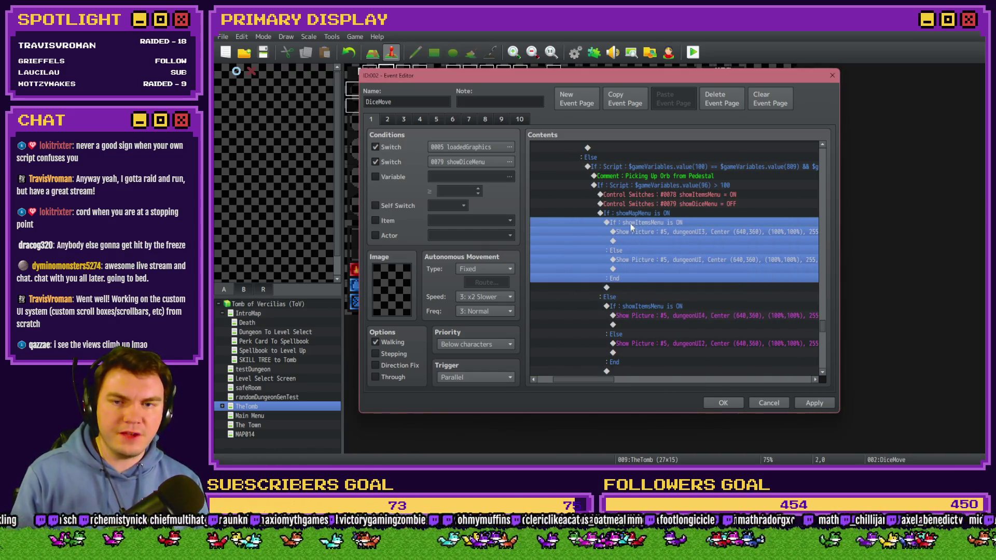
left_click(628, 213)
Step: Select the showItemsMenu switch command, then the whole value(96) > 100 condition block
scroll(615, 298, "down", 4)
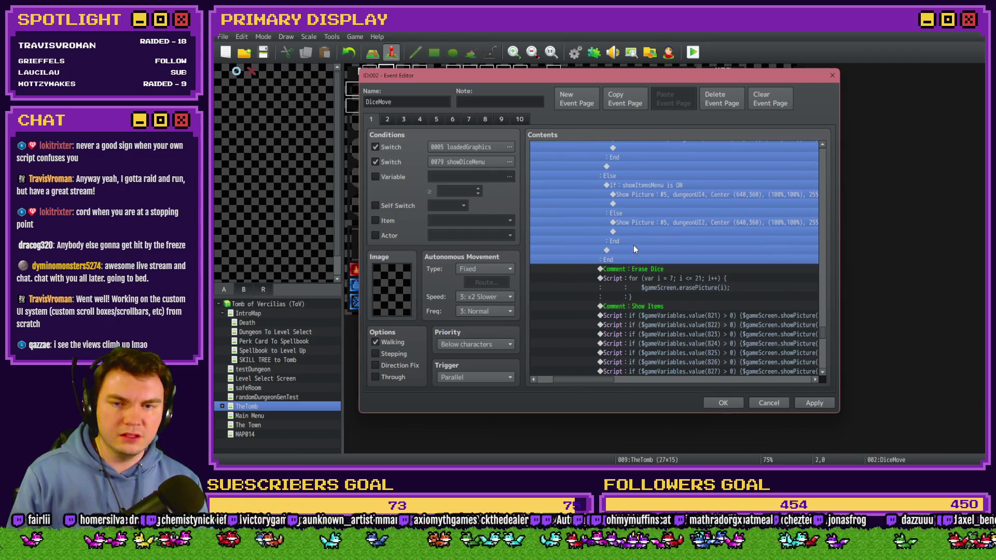
scroll(633, 246, "down", 3)
scroll(633, 247, "up", 6)
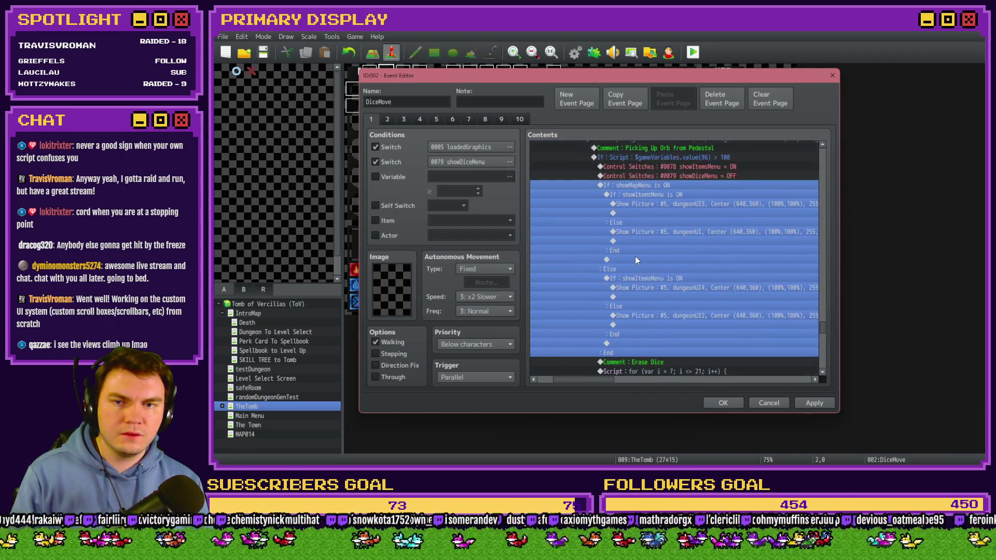
scroll(636, 256, "up", 2)
left_click(653, 223)
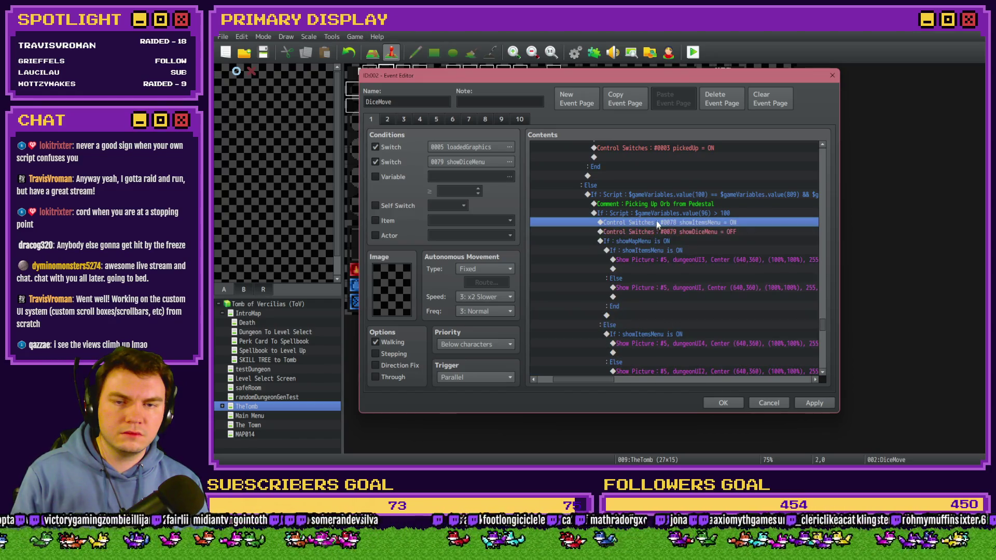
left_click(658, 213)
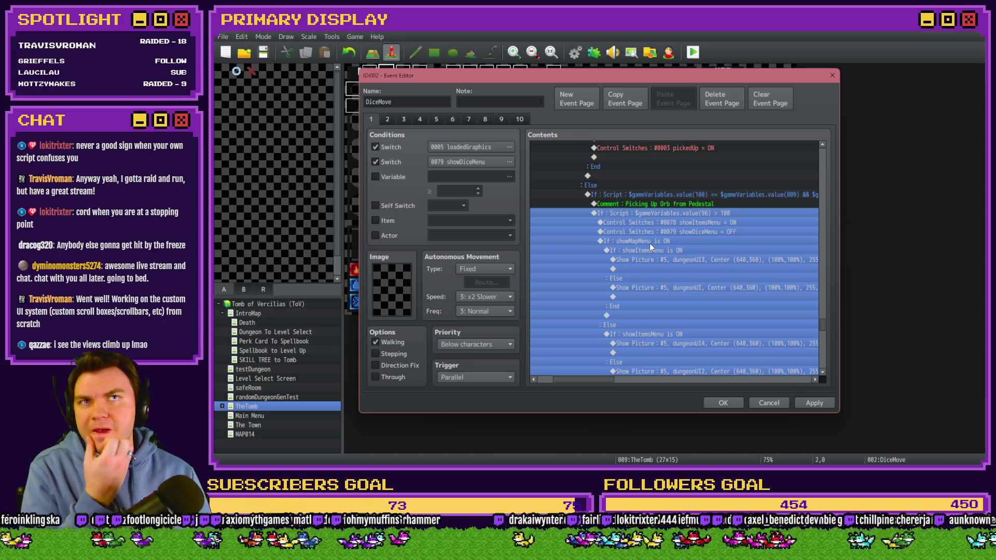
Step: Inspect the value(96) > 100 condition unchanged, then close the DiceMove event with OK
scroll(649, 244, "down", 10)
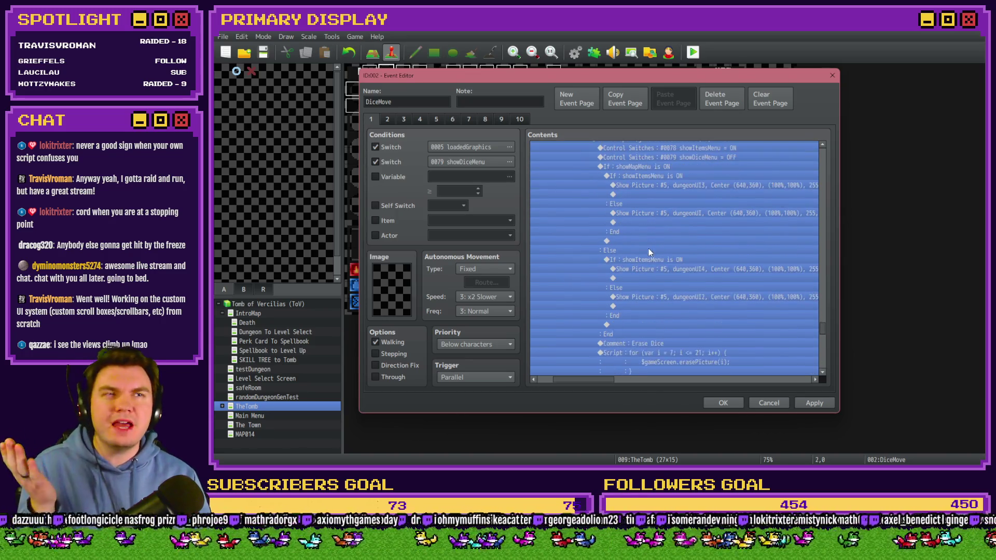
scroll(649, 253, "down", 2)
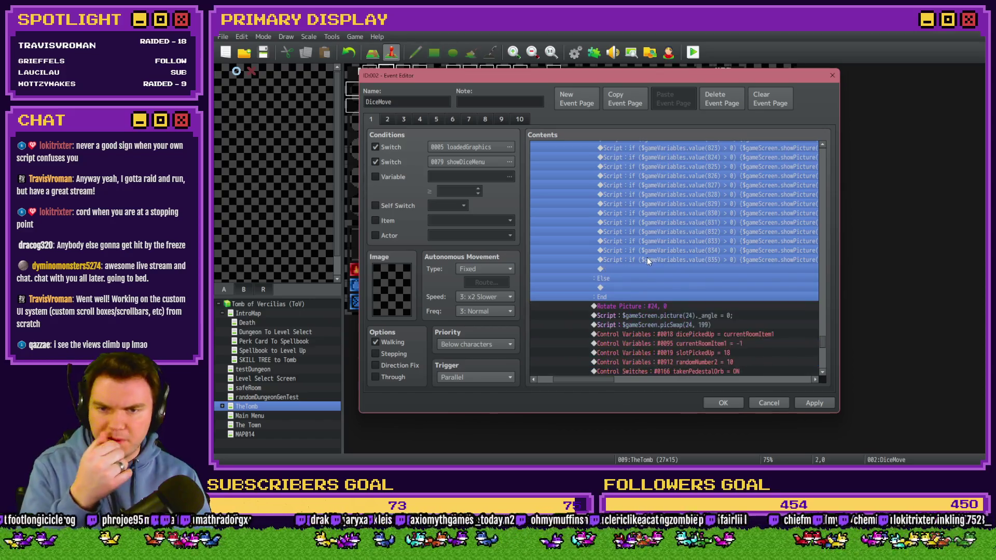
double_click(648, 261)
left_click(718, 339)
double_click(690, 324)
key("Return")
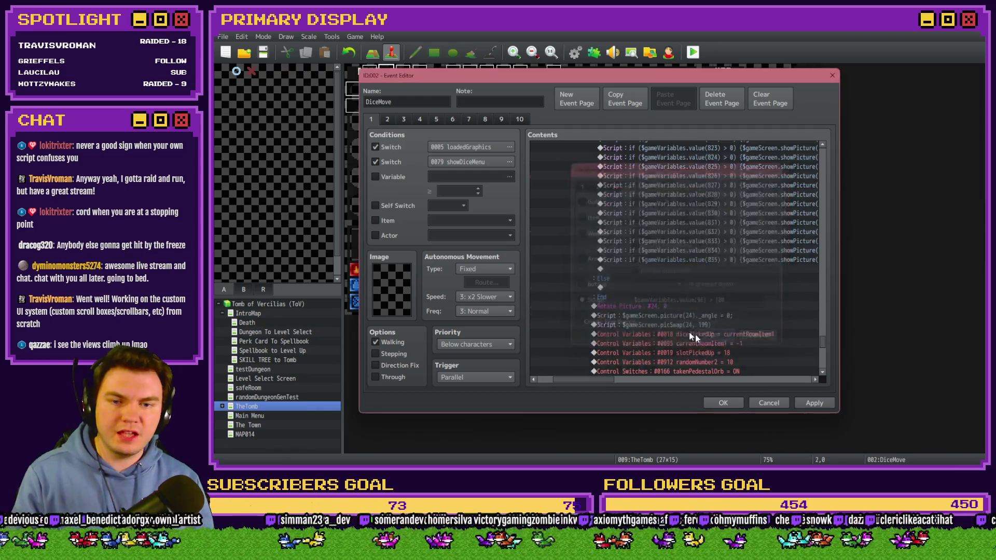
scroll(618, 313, "down", 3)
left_click_drag(602, 382, 588, 383)
scroll(618, 301, "up", 5)
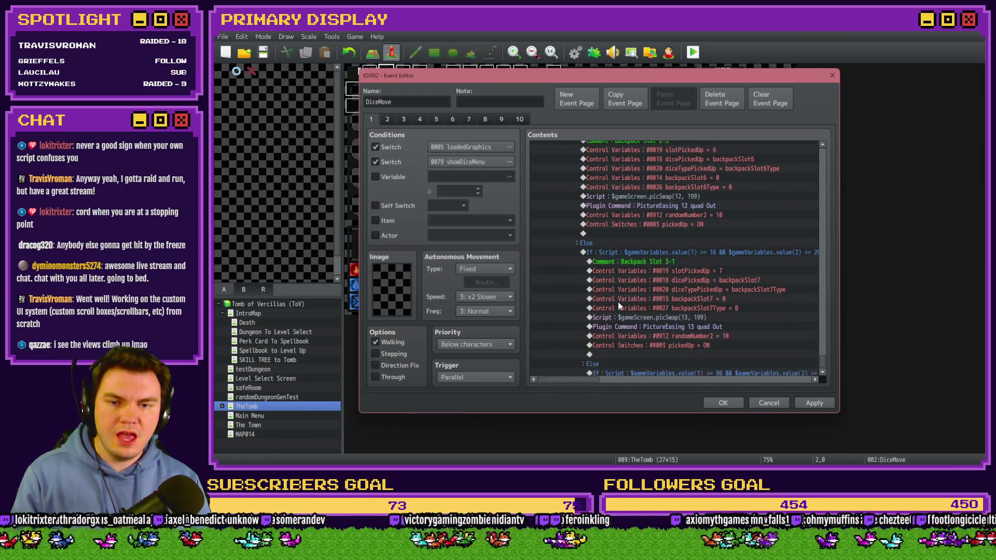
scroll(612, 320, "down", 5)
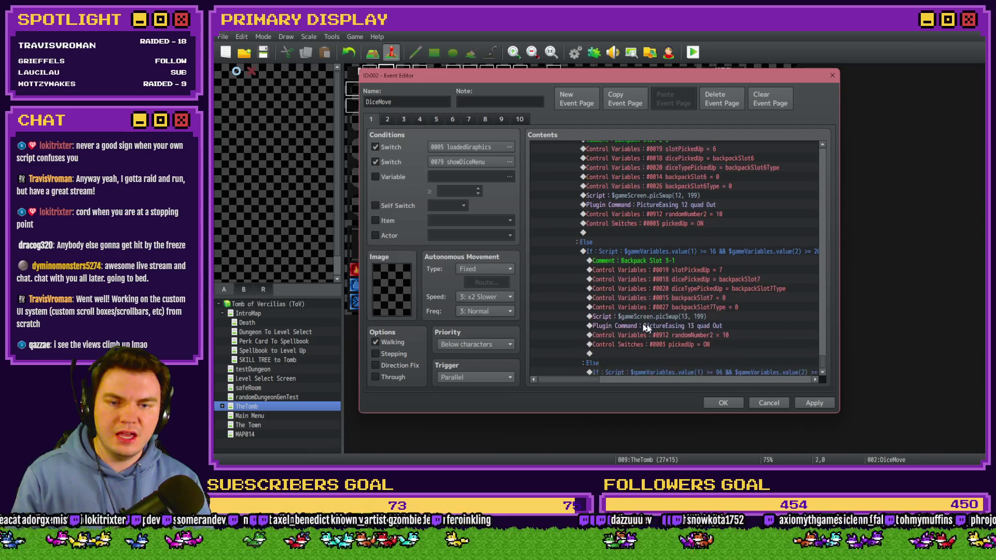
left_click(723, 403)
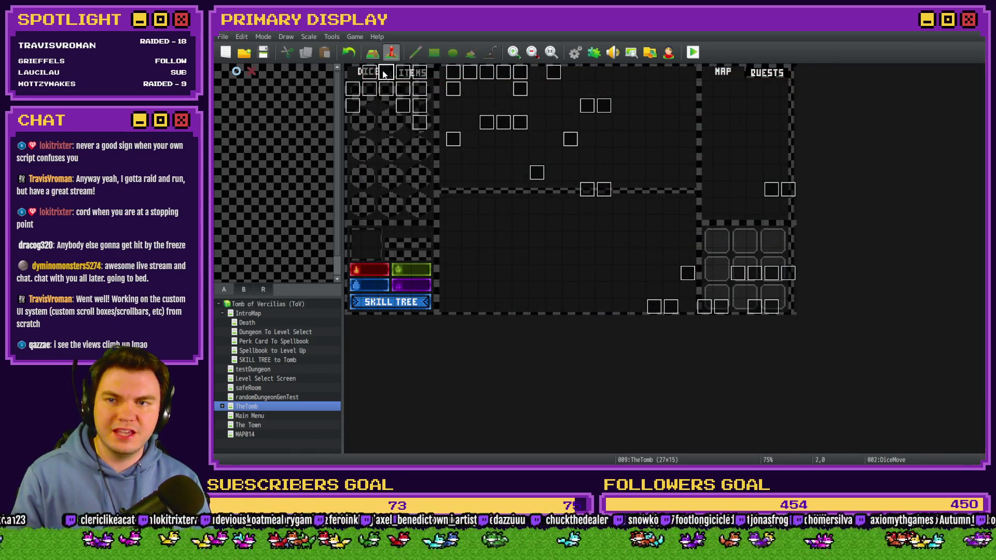
Step: Review the DiceMove event's contents, close it, and launch a playtest
double_click(385, 74)
left_click_drag(824, 159, 828, 344)
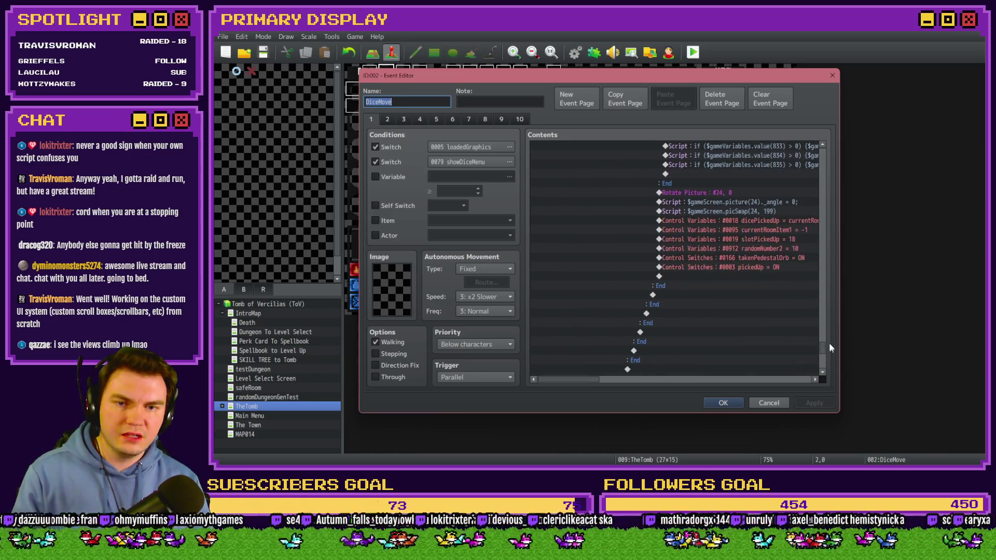
left_click(722, 403)
left_click(694, 52)
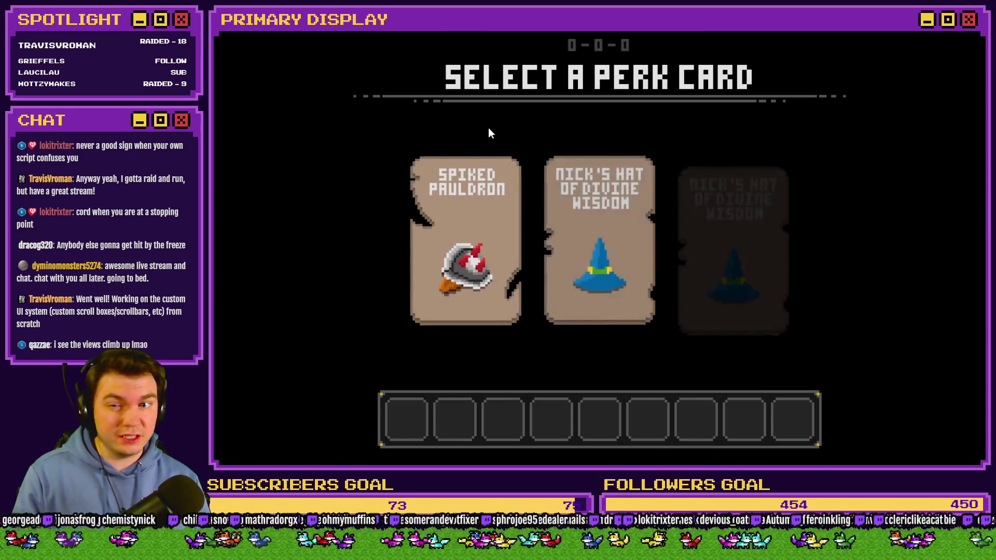
Step: Choose the Spiked Pauldron perk and drag the orb off the pedestal
mouse_move(484, 198)
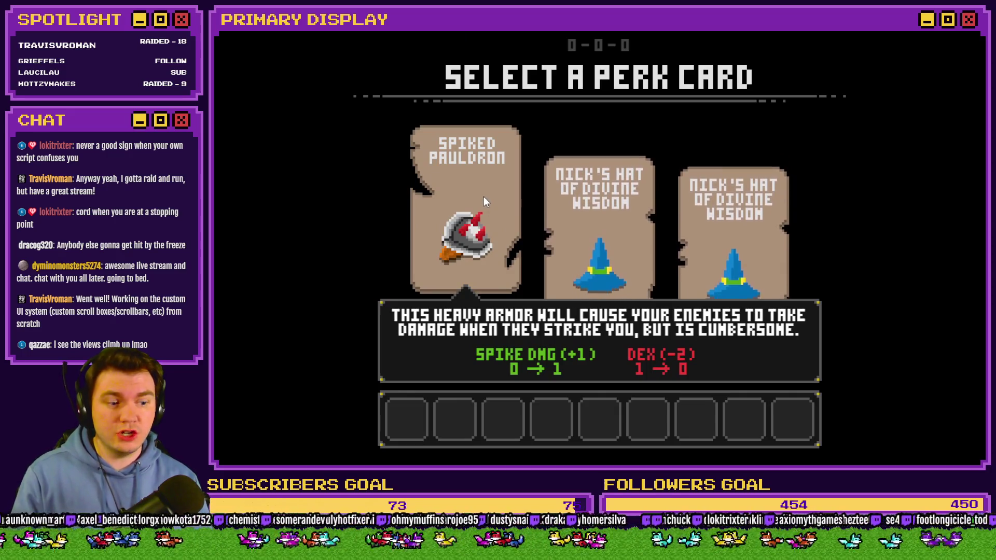
left_click(483, 197)
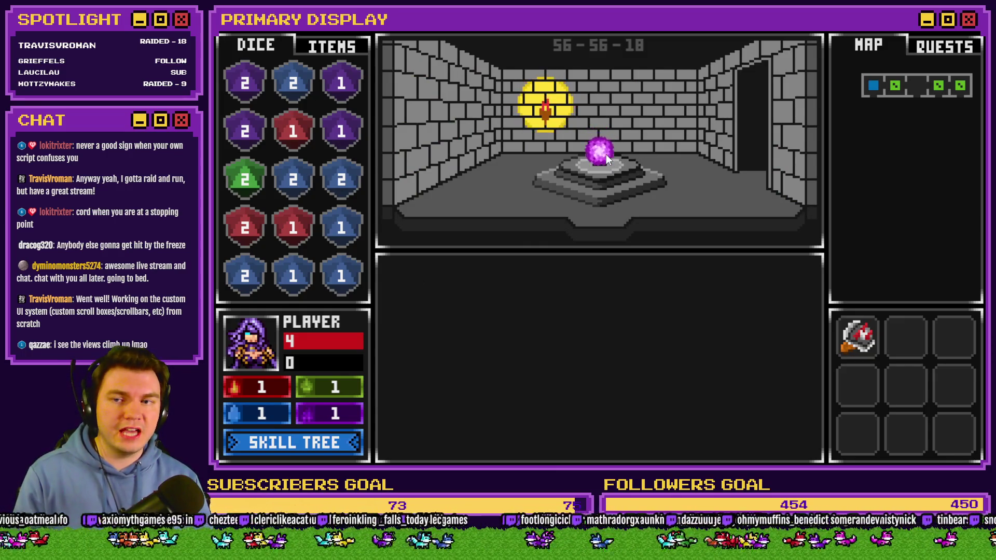
mouse_move(600, 145)
left_mouse_down()
mouse_move(437, 131)
mouse_move(339, 79)
mouse_move(365, 148)
mouse_move(343, 227)
mouse_move(428, 195)
mouse_move(594, 178)
mouse_move(512, 206)
mouse_move(341, 226)
left_mouse_up()
Step: Check the ITEMS inventory, quit the playtest, and reopen the DiceMove event
left_click(309, 49)
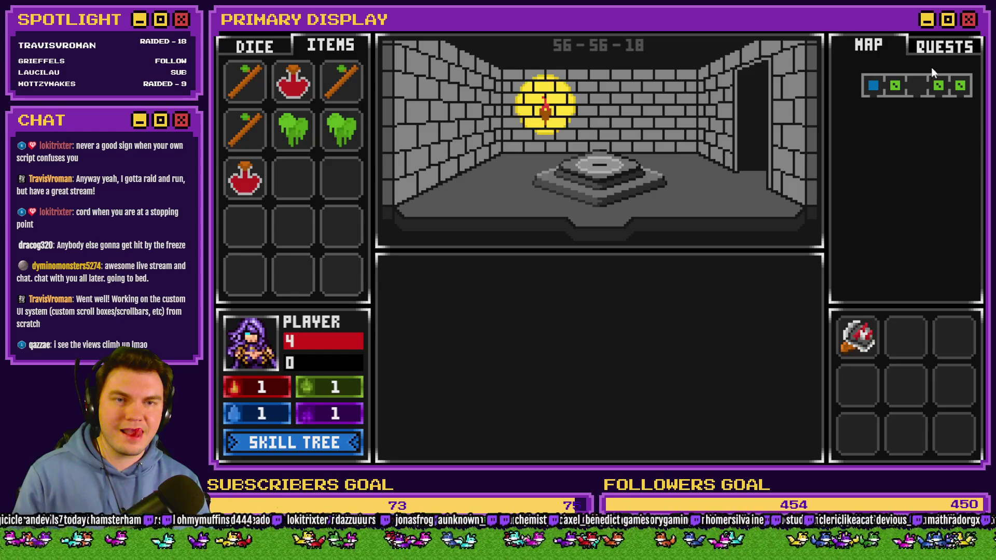
key("alt+F4")
double_click(385, 74)
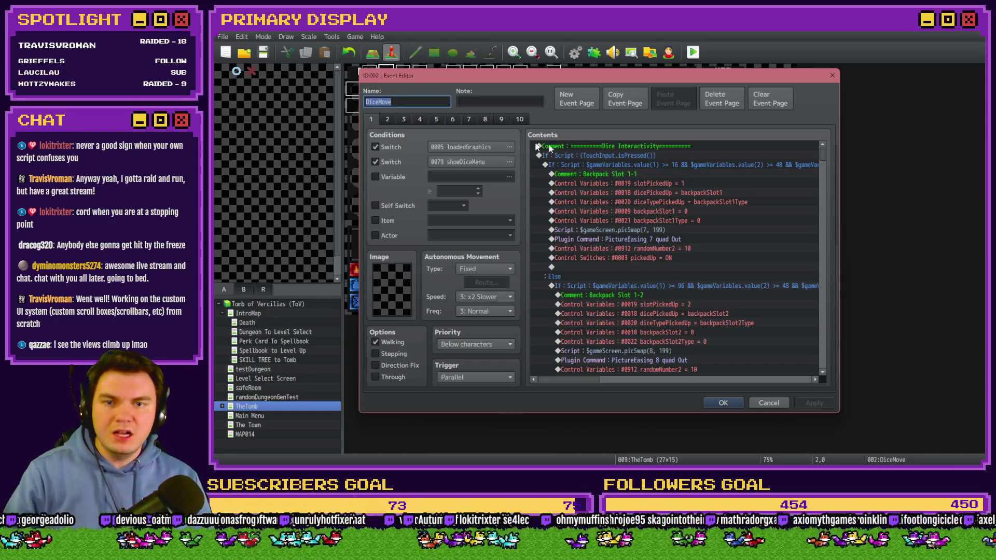
Step: Close DiceMove with OK, start a new playtest, and confirm saving the game changes
mouse_move(824, 153)
left_mouse_down()
mouse_move(824, 353)
mouse_move(832, 322)
left_mouse_up()
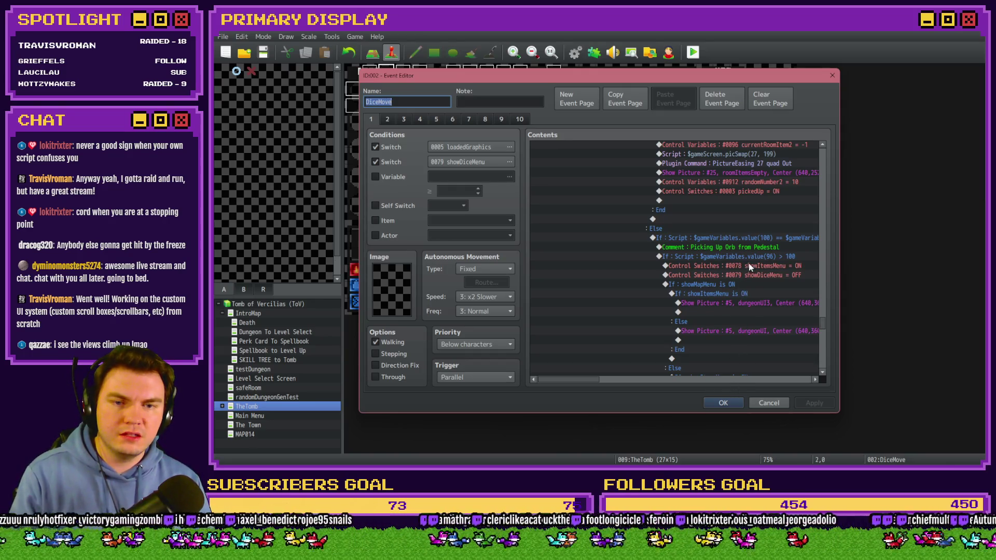
left_click(725, 404)
left_click(692, 54)
left_click(558, 265)
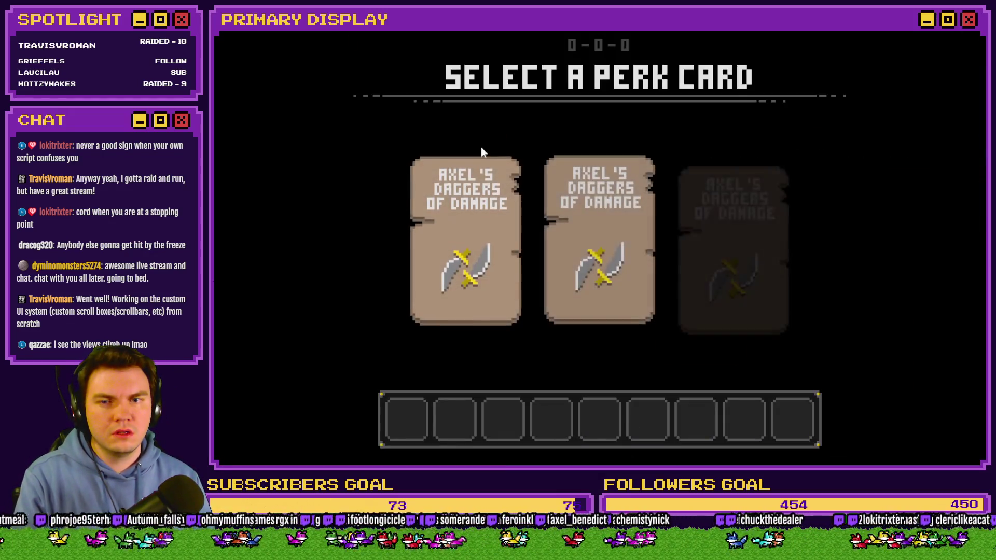
Step: Quit the playtest and reopen the DiceMove event
left_click(971, 31)
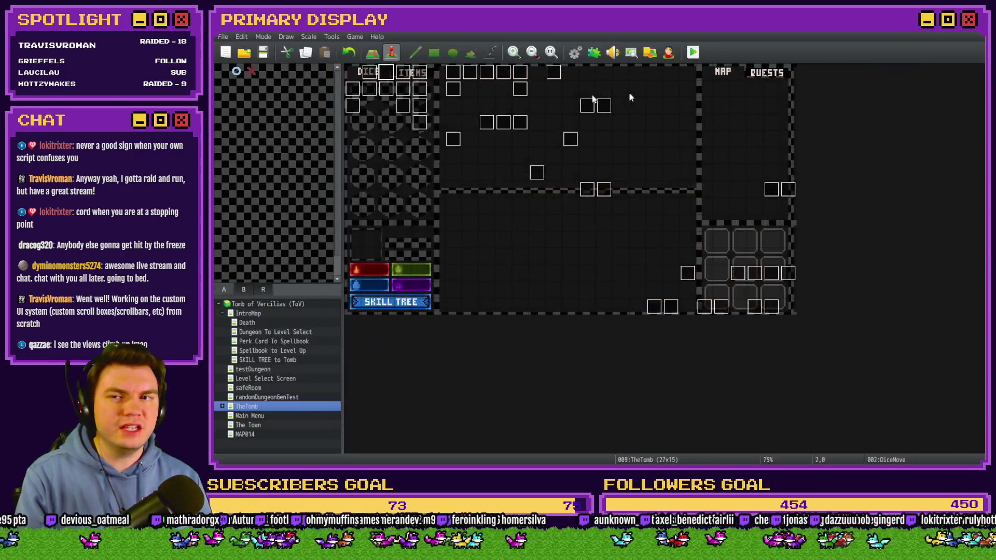
double_click(378, 74)
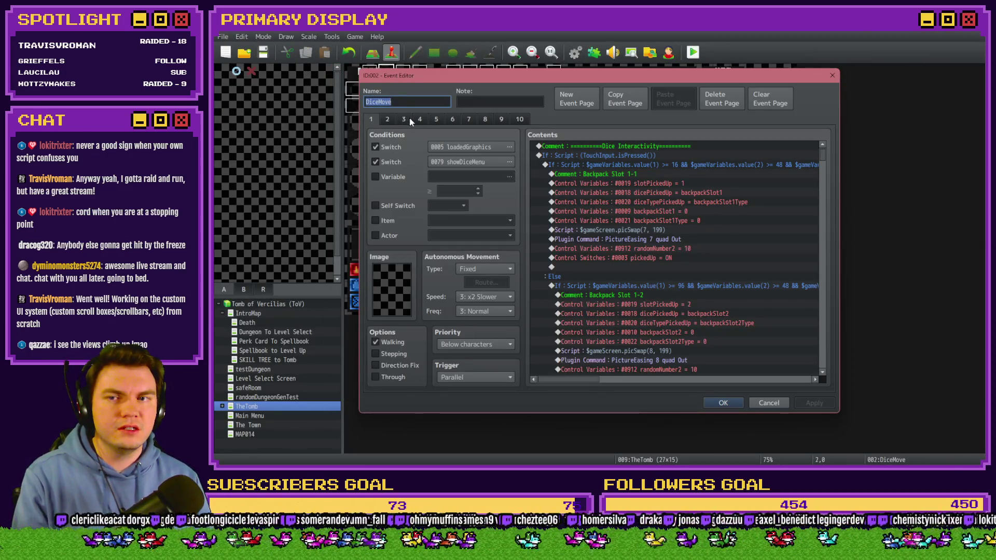
mouse_move(822, 155)
left_mouse_down()
mouse_move(824, 360)
mouse_move(831, 324)
left_mouse_up()
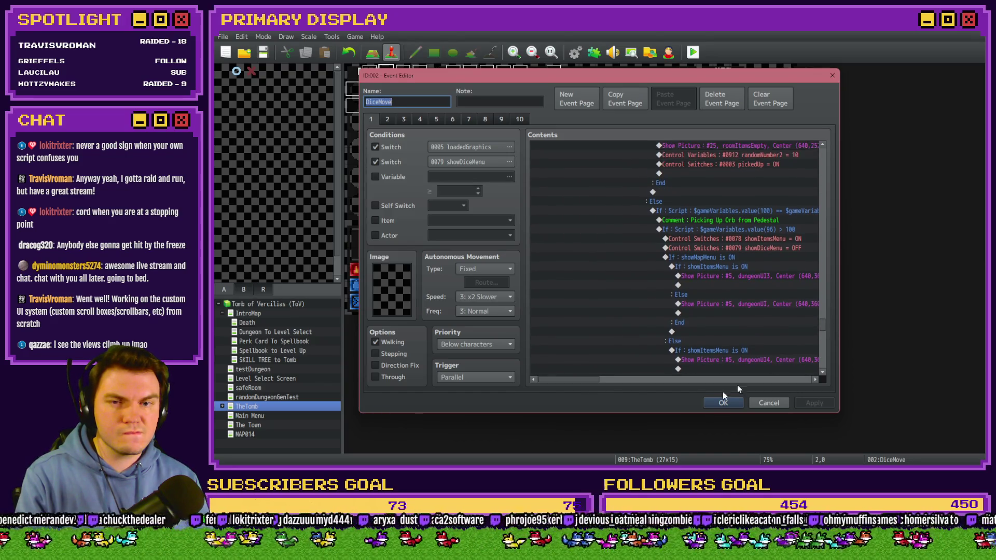
left_click_drag(577, 382, 591, 379)
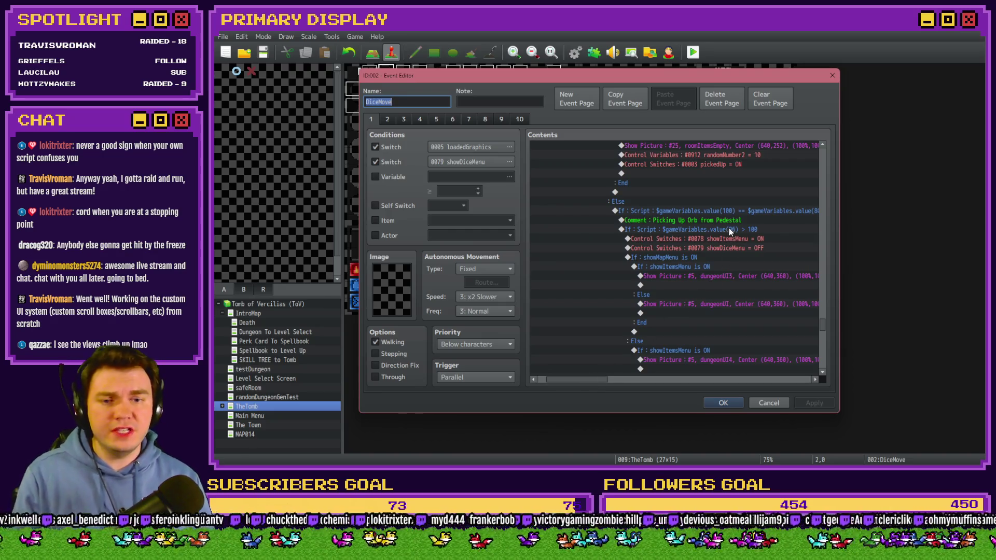
Step: Select every command inside the value(96) > 100 condition down to the last Show Items script
left_click(714, 229)
left_click(714, 238)
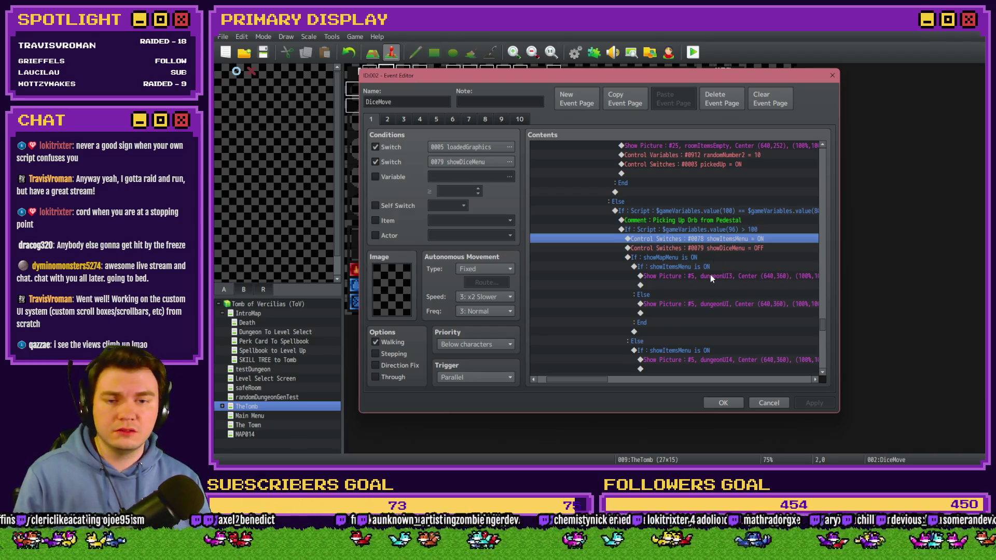
scroll(711, 275, "down", 10)
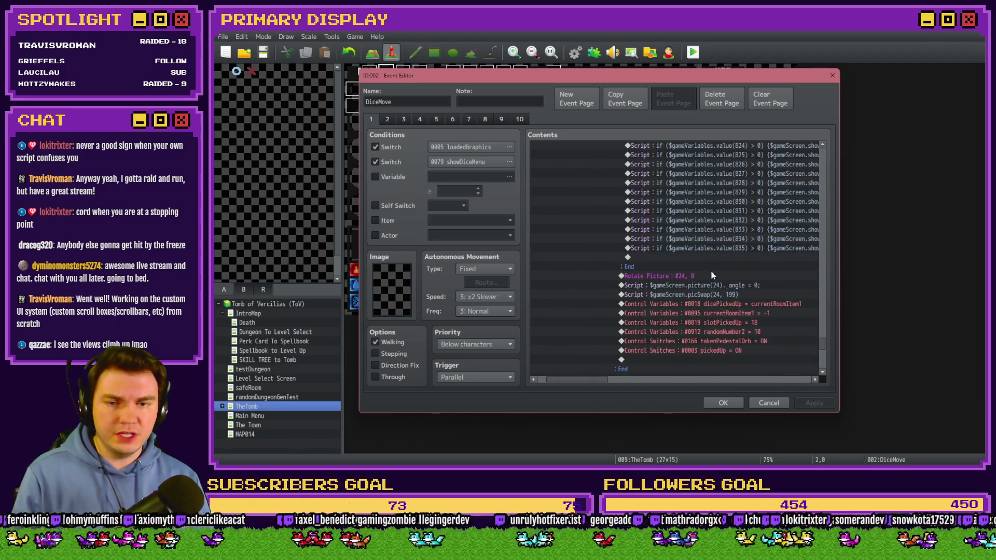
left_click(686, 246, "shift")
scroll(685, 272, "up", 8)
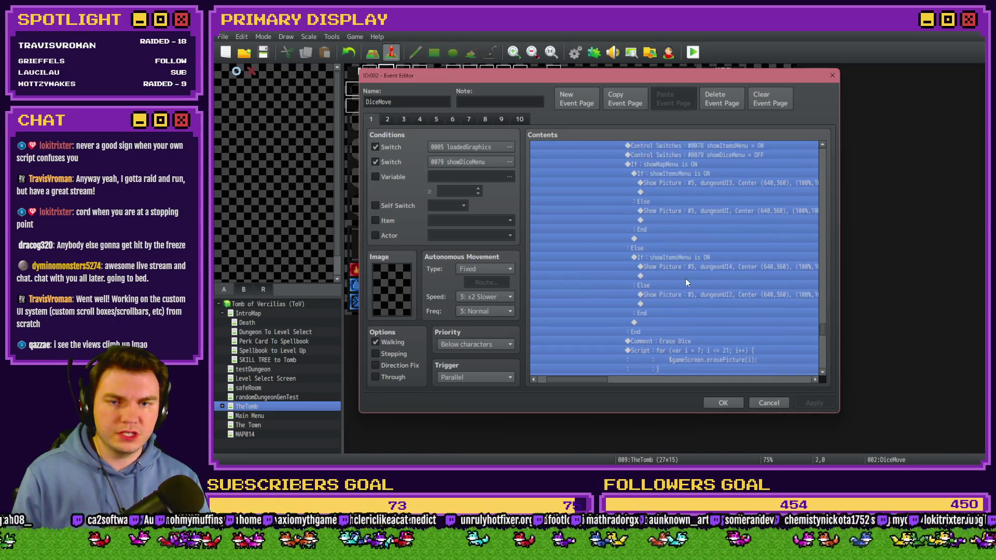
scroll(685, 278, "up", 10)
Step: Delete the emptied value(96) > 100 condition, paste the orb-pickup commands back, and close with OK
left_click(714, 342)
scroll(717, 324, "down", 3)
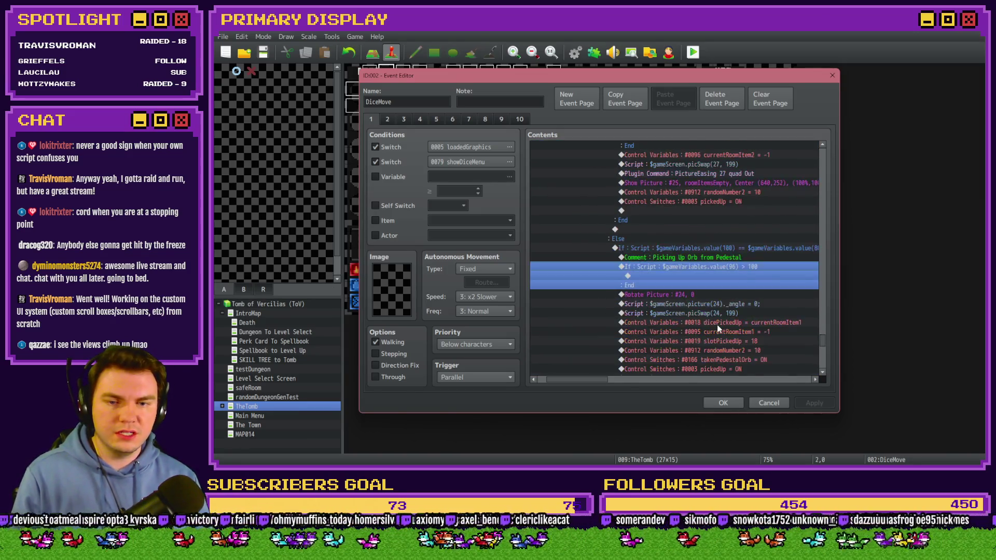
key("Delete")
key("ctrl+v")
scroll(716, 316, "down", 2)
scroll(715, 323, "up", 1)
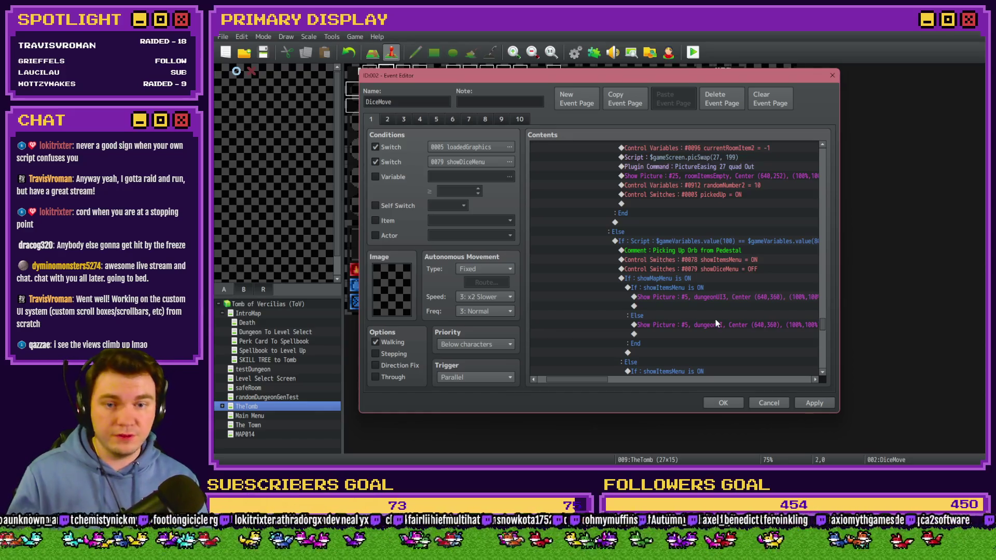
left_click_drag(579, 382, 590, 381)
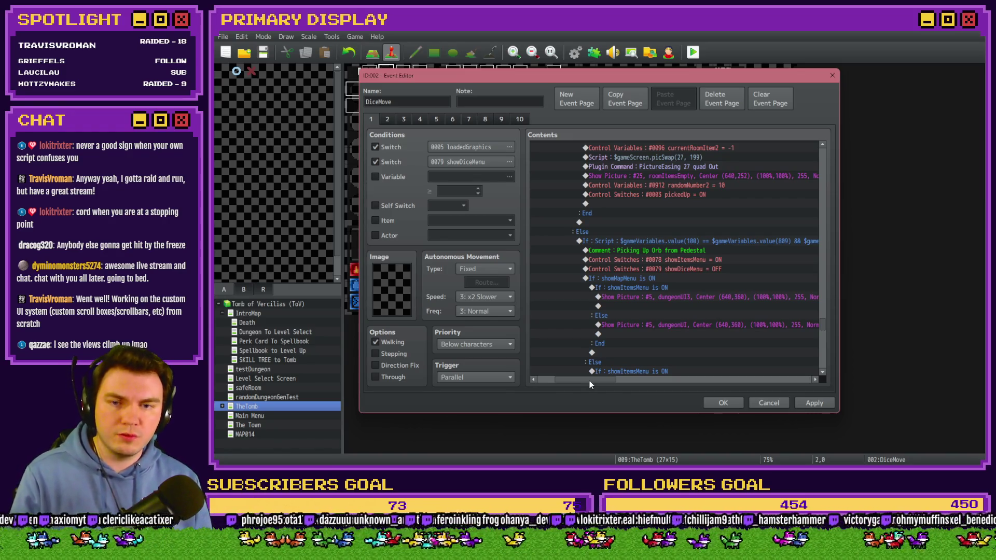
left_click_drag(589, 380, 586, 384)
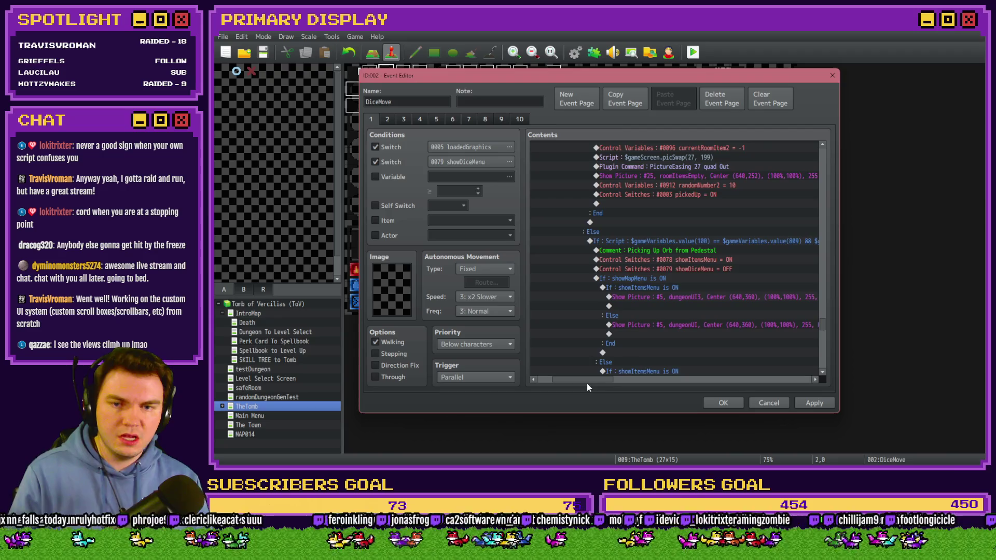
left_click(723, 402)
Step: Start a playtest, take Nick's Hat of Divine Wisdom, walk to the pedestal room and grab the orb
left_click(693, 51)
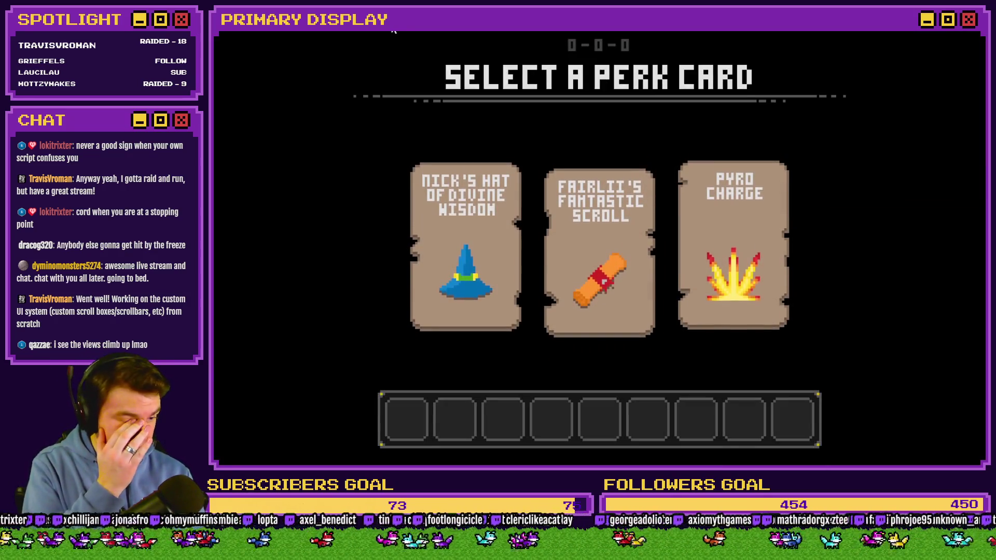
left_click(442, 187)
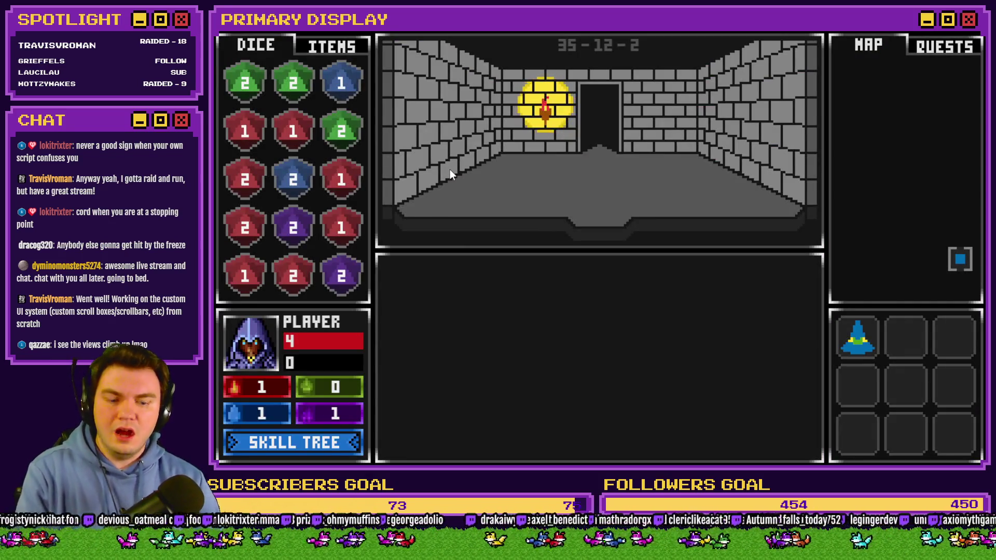
key("w")
key("w")
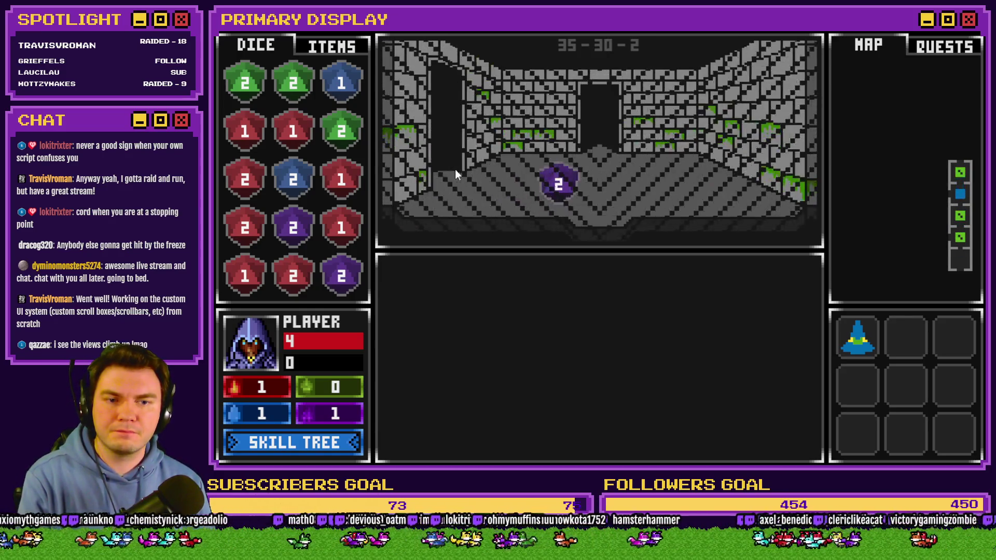
key("w")
key("w")
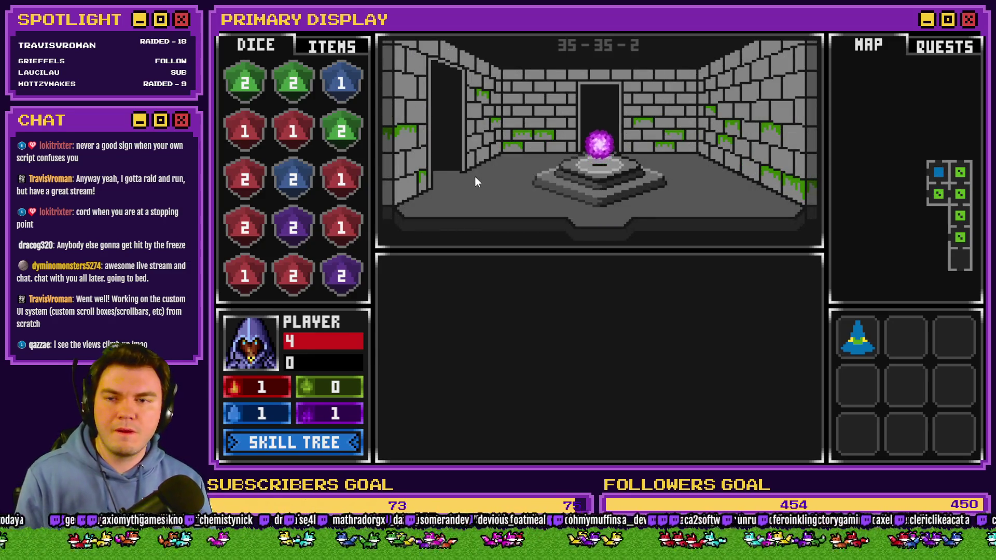
mouse_move(599, 147)
left_mouse_down()
mouse_move(586, 144)
mouse_move(528, 175)
mouse_move(339, 176)
mouse_move(341, 188)
mouse_move(540, 207)
mouse_move(584, 158)
left_mouse_up()
Step: Offer the green slime from the items inventory on the pedestal, then move to the next room
left_click(270, 44)
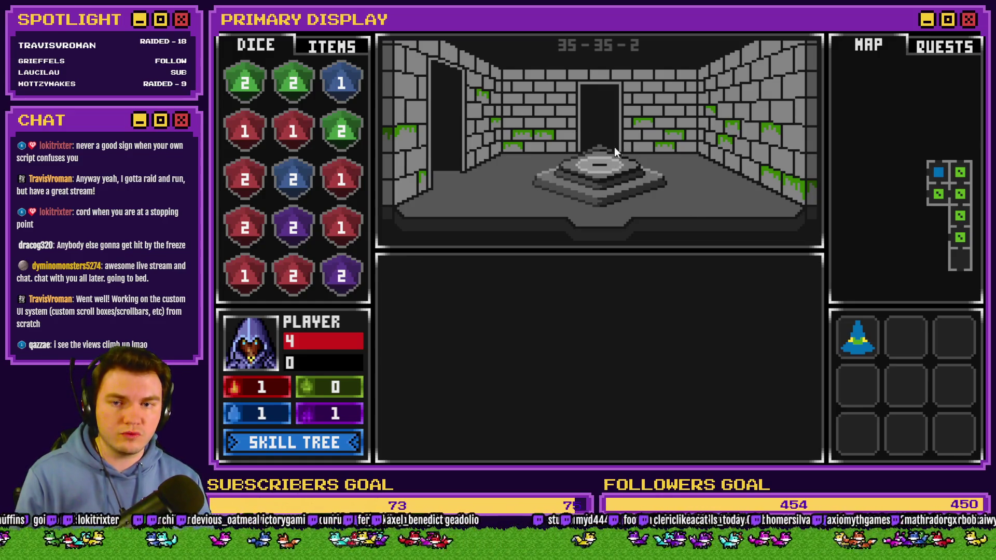
mouse_move(340, 83)
left_mouse_down()
mouse_move(540, 144)
mouse_move(327, 48)
left_mouse_up()
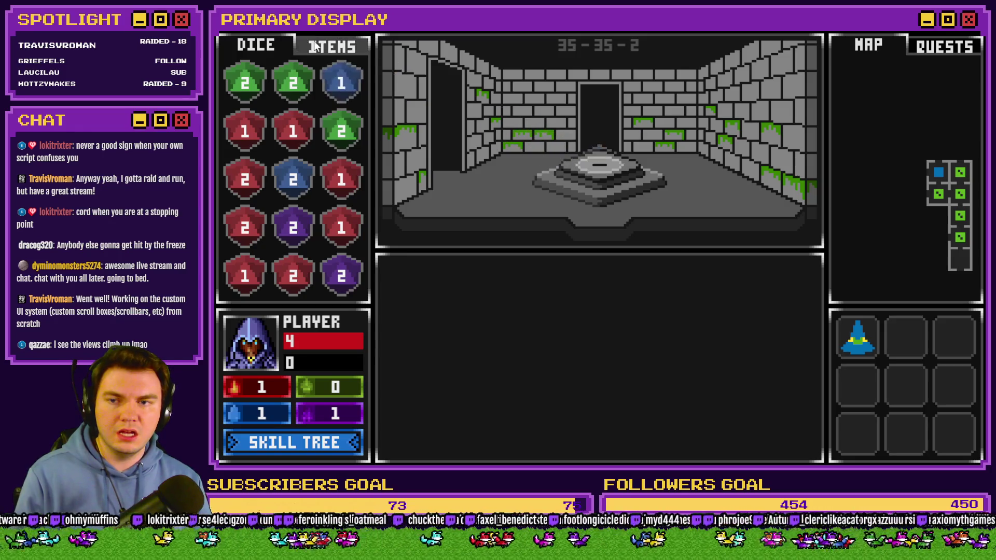
left_click(331, 49)
mouse_move(342, 136)
left_mouse_down()
mouse_move(583, 158)
mouse_move(571, 171)
left_mouse_up()
left_click(254, 47)
left_click(331, 45)
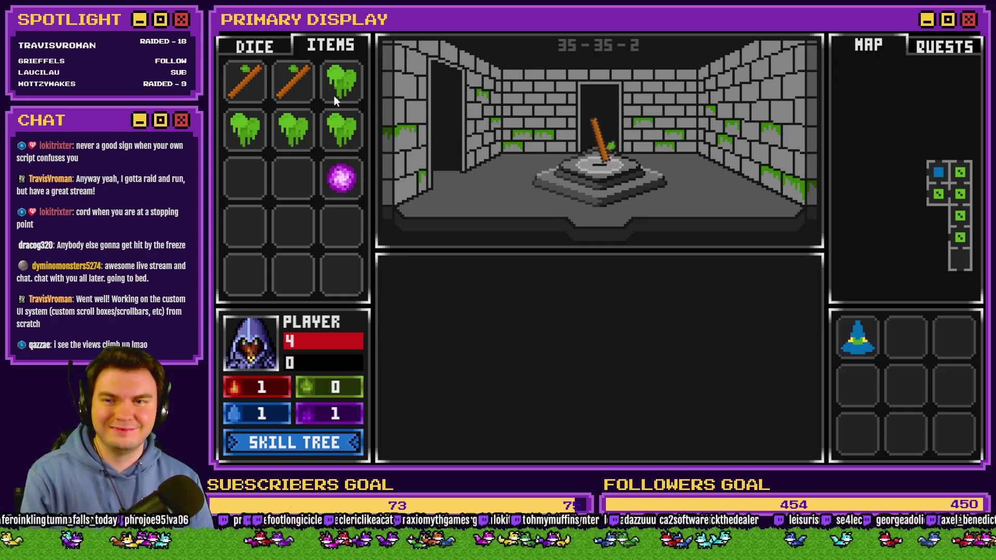
left_click(269, 44)
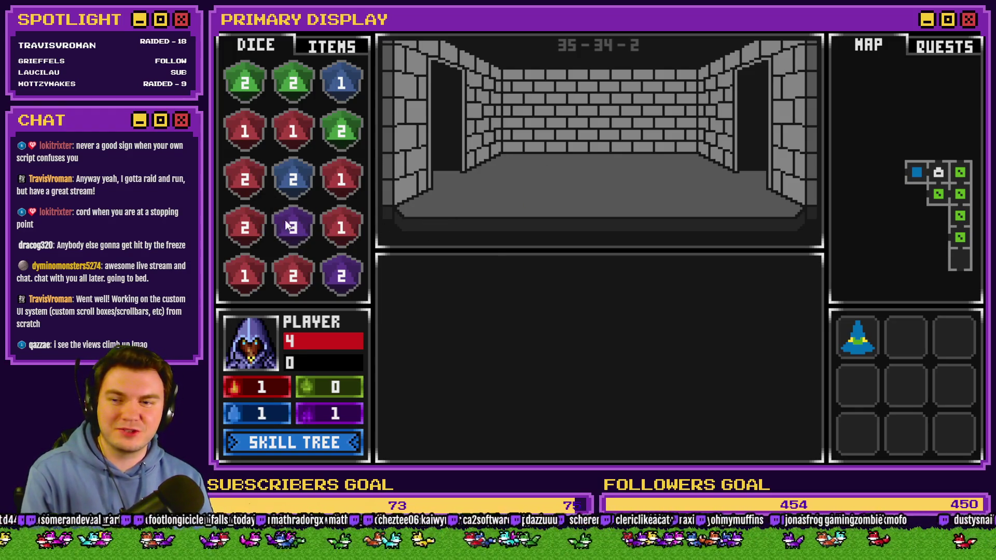
Step: Merge the red dice up to a red 4 and move the green 2 into the top-middle slot
left_click_drag(245, 131, 279, 138)
left_click_drag(342, 217, 341, 178)
left_click_drag(245, 179, 293, 129)
mouse_move(341, 179)
left_mouse_down()
mouse_move(269, 220)
mouse_move(293, 129)
left_mouse_up()
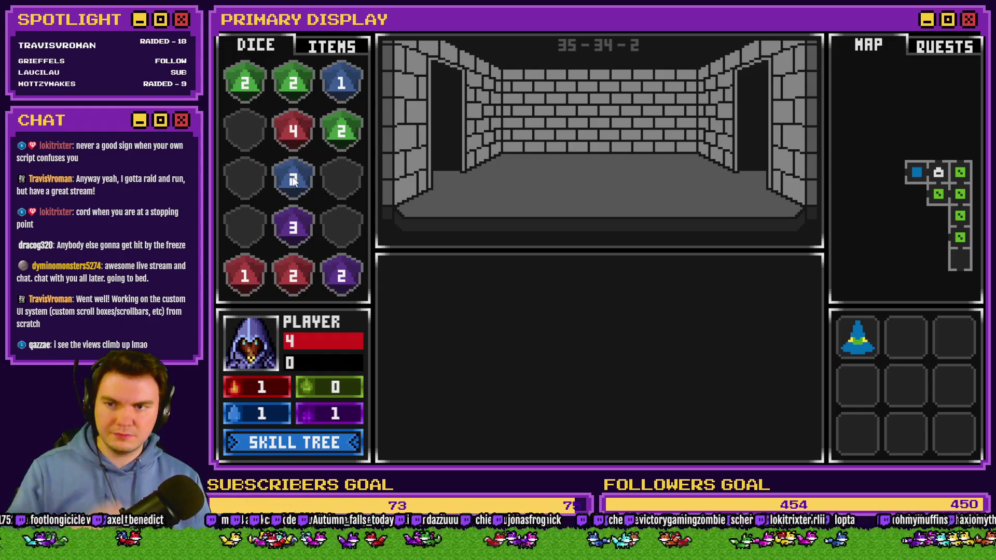
left_click_drag(293, 83, 266, 91)
left_click_drag(360, 156, 295, 89)
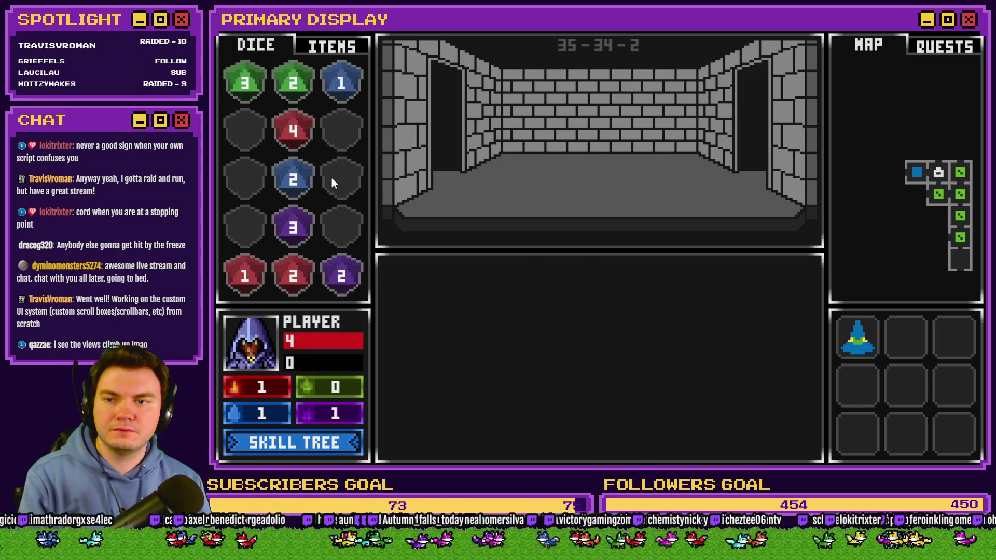
Step: Collect the staff from the pedestal, walk forward, close the playtest, and switch to the browser
left_click(440, 200)
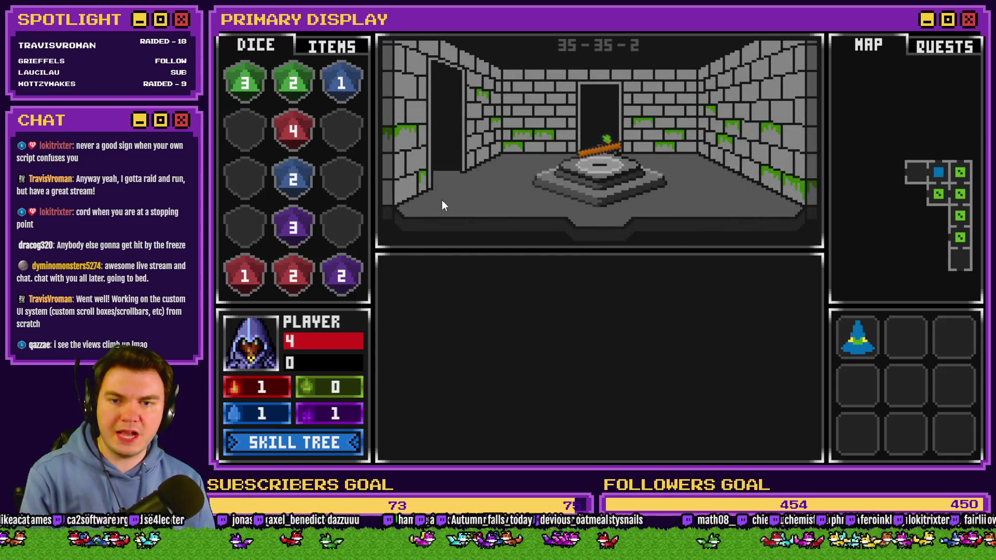
left_click(602, 148)
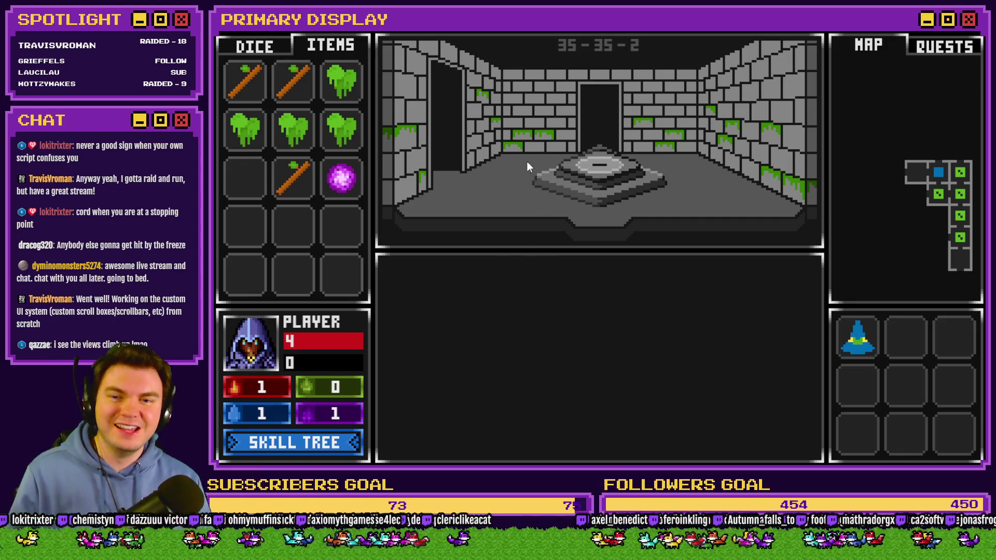
left_click(276, 52)
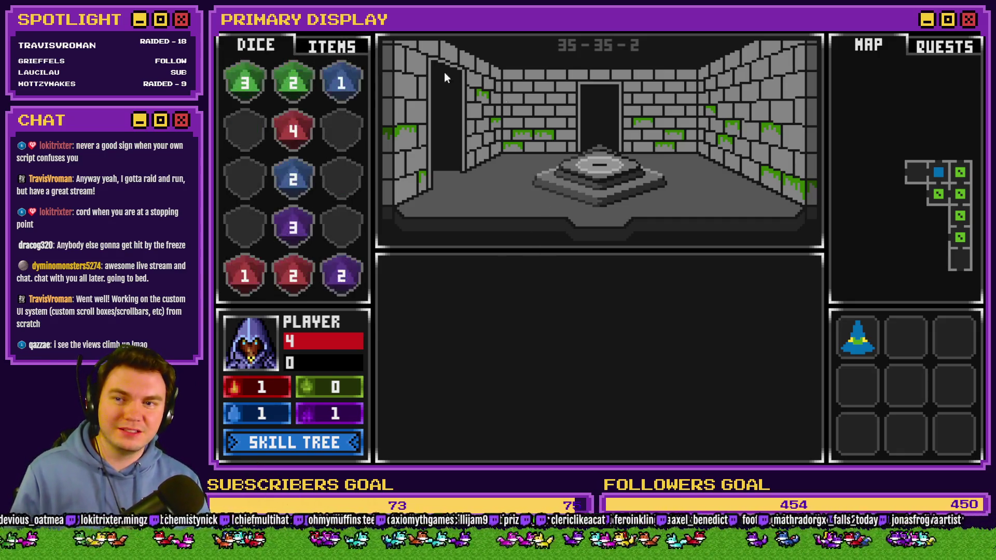
key("w")
key("w")
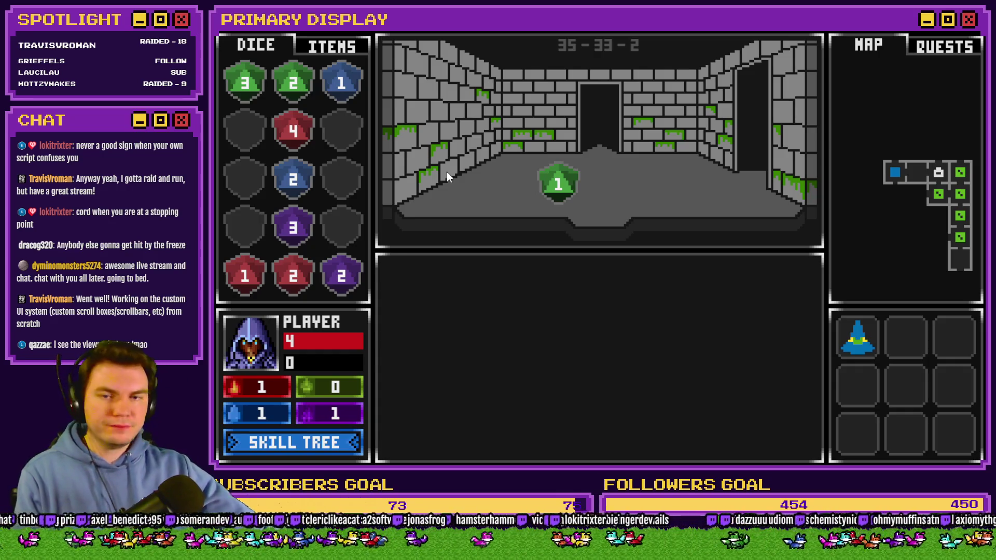
key("alt+F4")
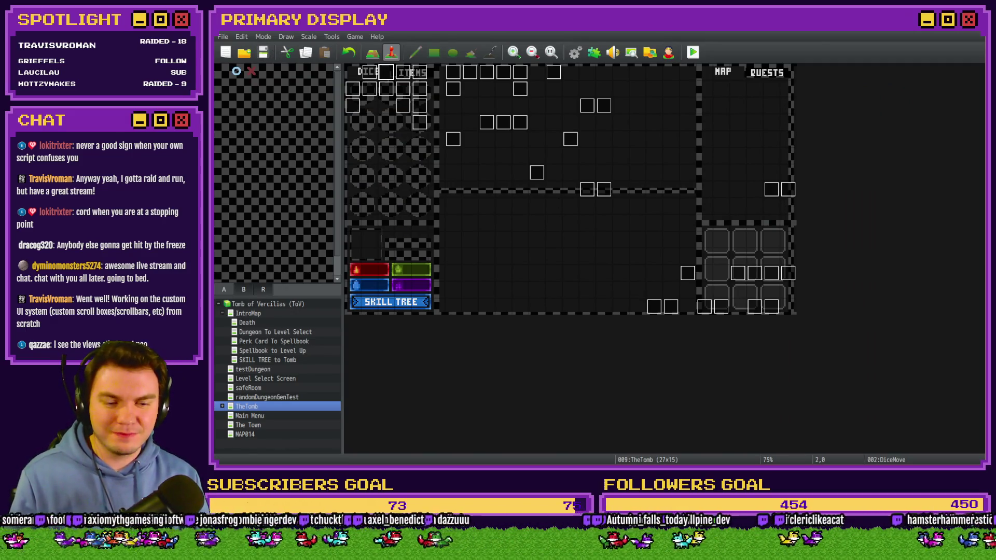
key("alt+Tab")
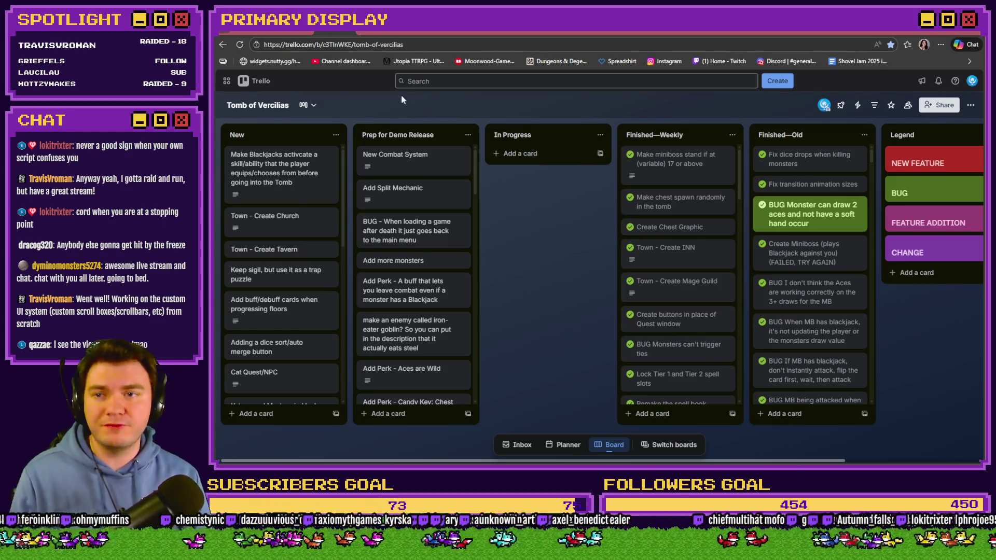
Step: Switch to the Moonwood Games Discord server and open its #creator-corner channel
left_click(365, 33)
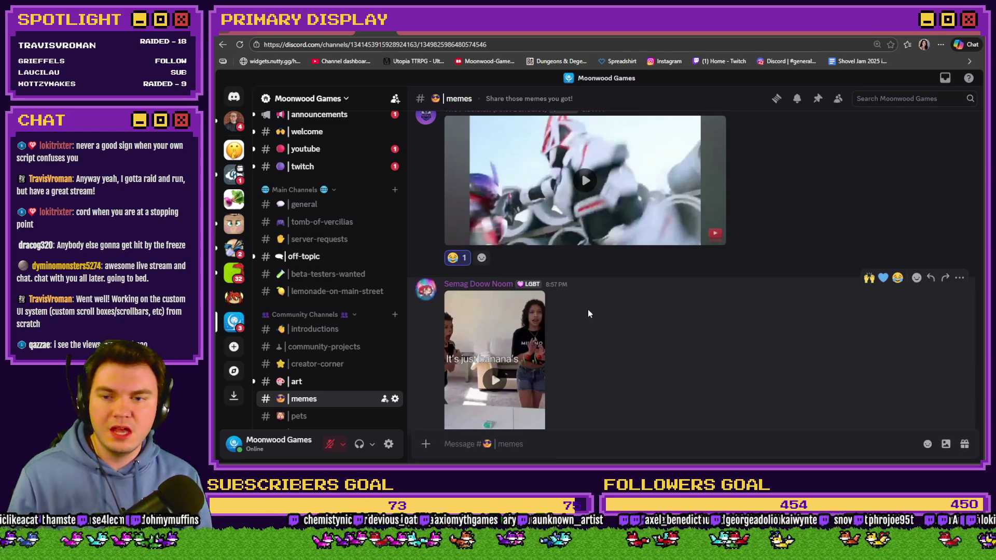
scroll(590, 310, "down", 3)
scroll(594, 312, "down", 10)
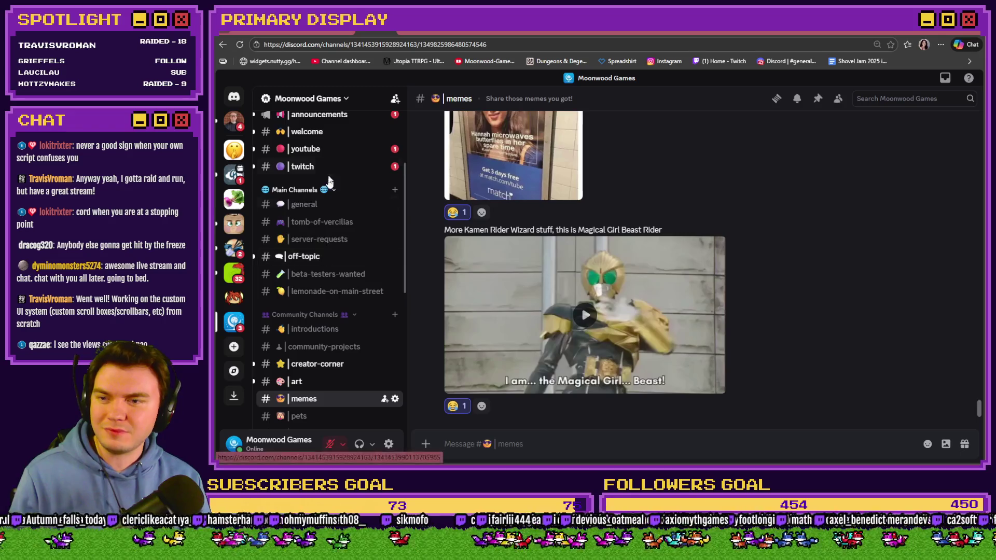
left_click(343, 369)
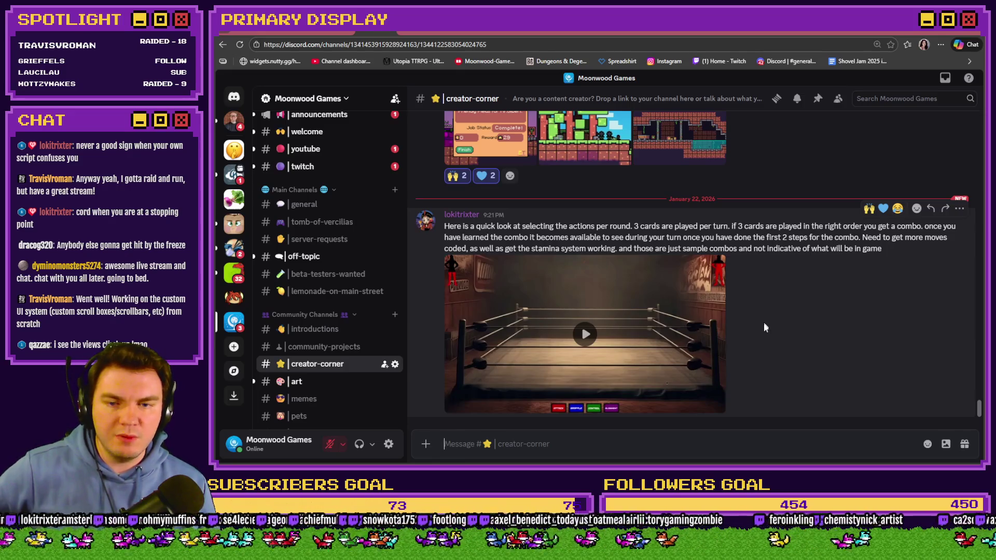
Step: Play the combo-cards demo video with the page enlarged, then reset the zoom
left_click(582, 337)
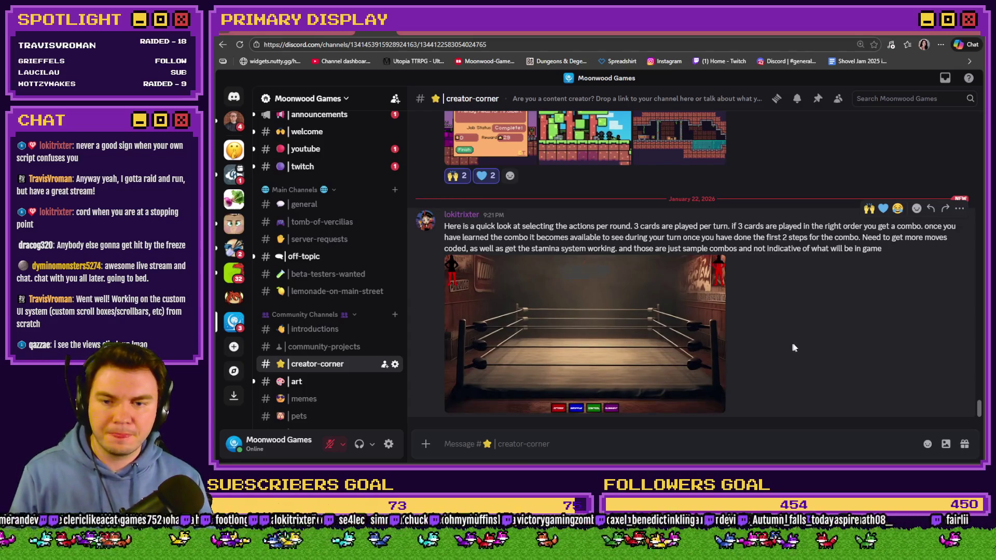
key("ctrl+plus")
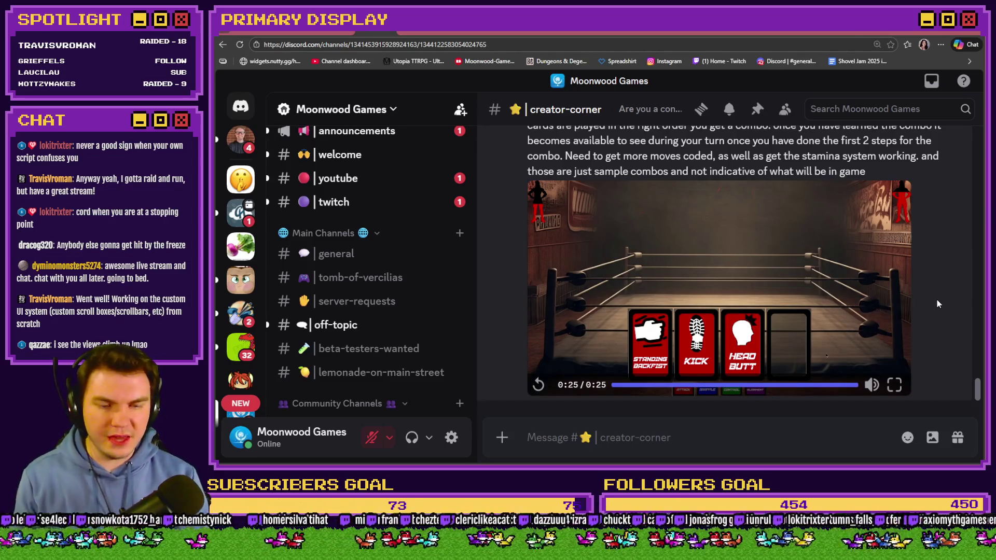
key("ctrl+0")
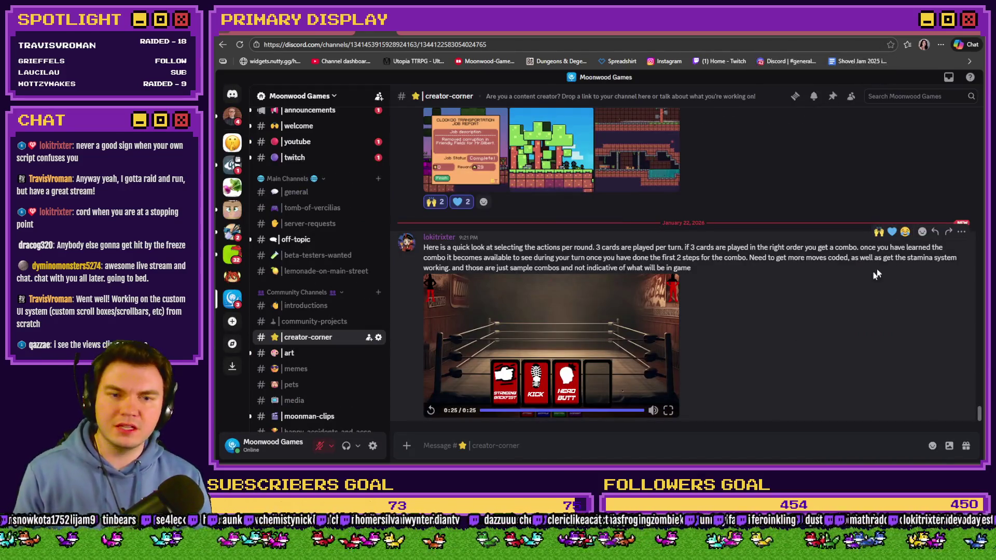
Step: React to the video with 🙌 and 💙, then return to the RPG Maker editor
left_click(878, 231)
left_click(891, 215)
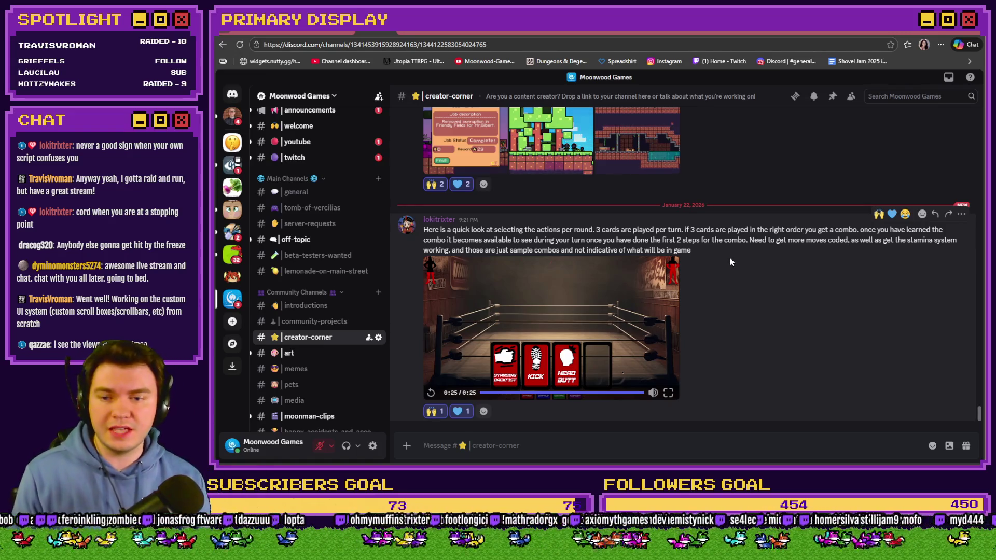
left_click(332, 30)
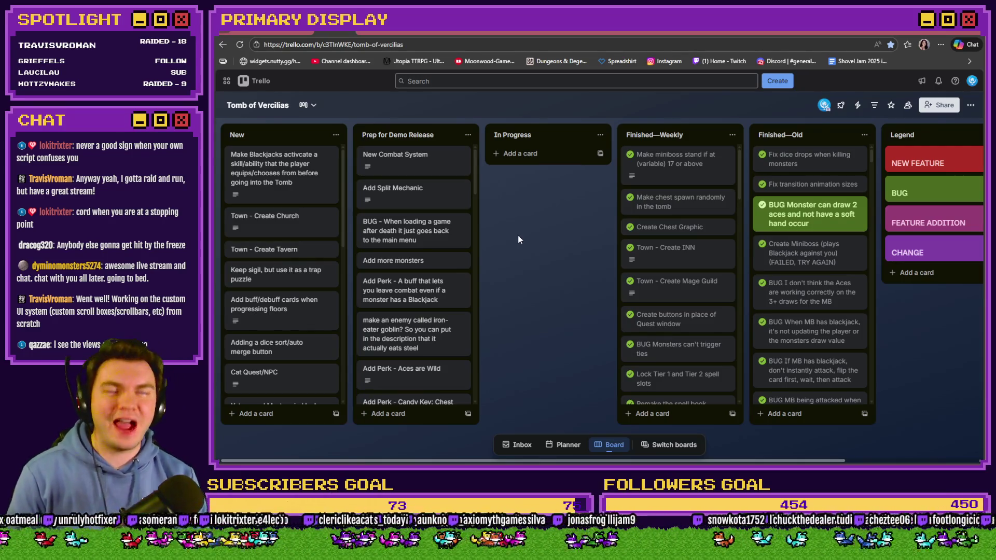
key("alt+Tab")
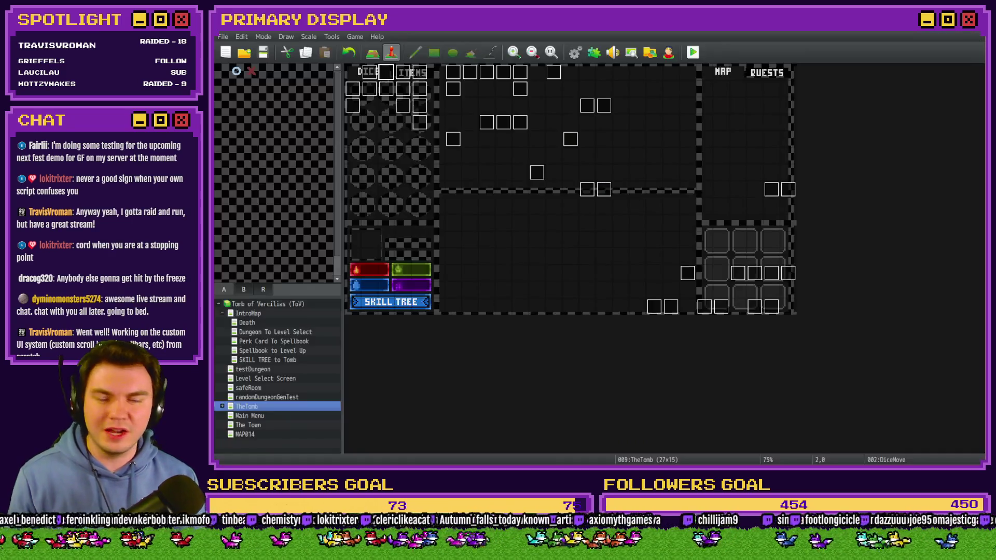
Step: Set common event 0009's Control Variables random range to 1–2, save the database, and playtest
left_click(575, 52)
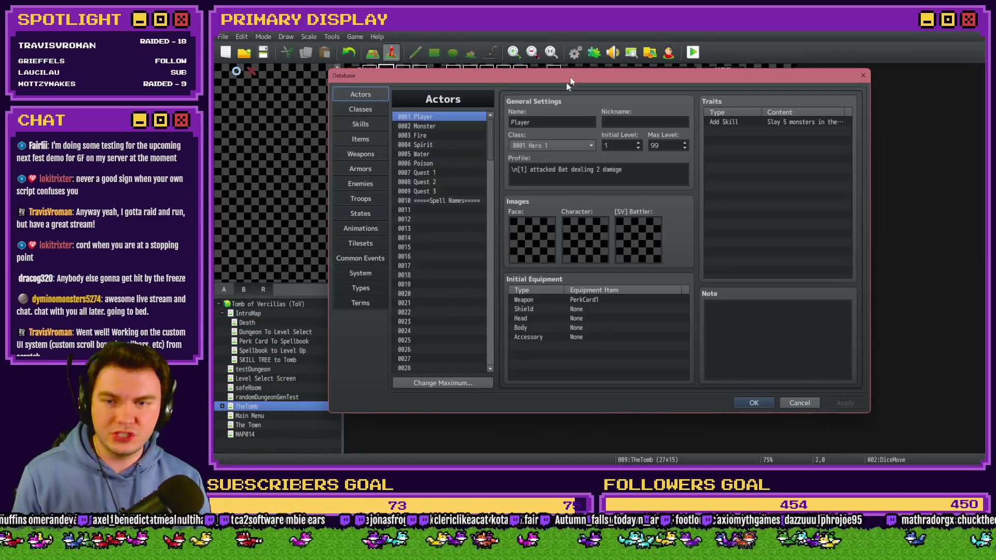
left_click(370, 258)
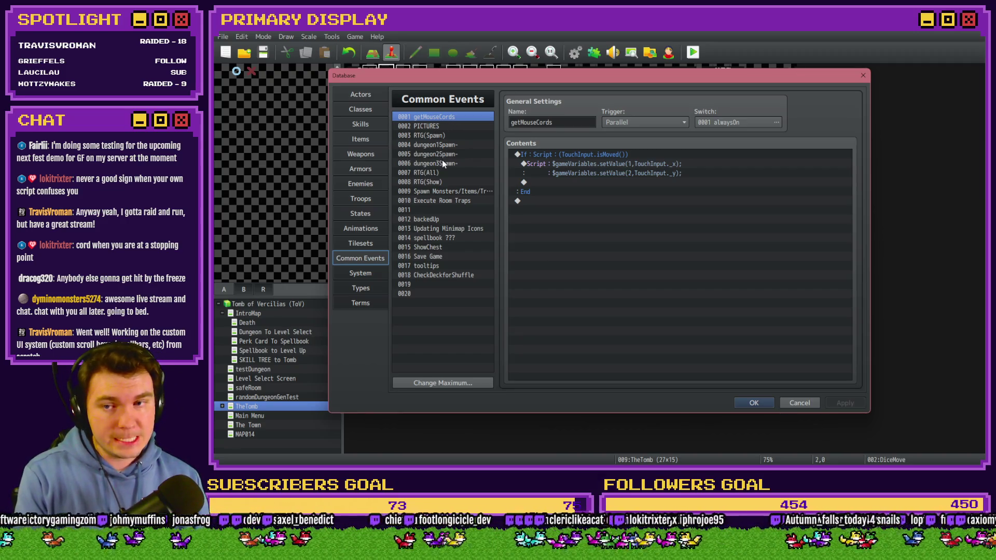
left_click(443, 191)
double_click(645, 207)
type("1")
key("Tab")
type("2")
left_click(722, 350)
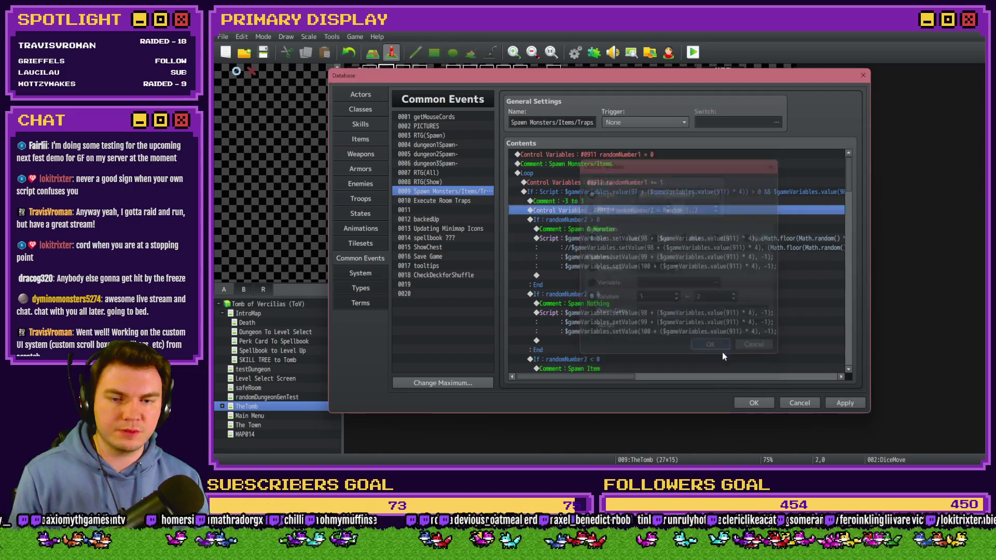
left_click(752, 403)
left_click(694, 52)
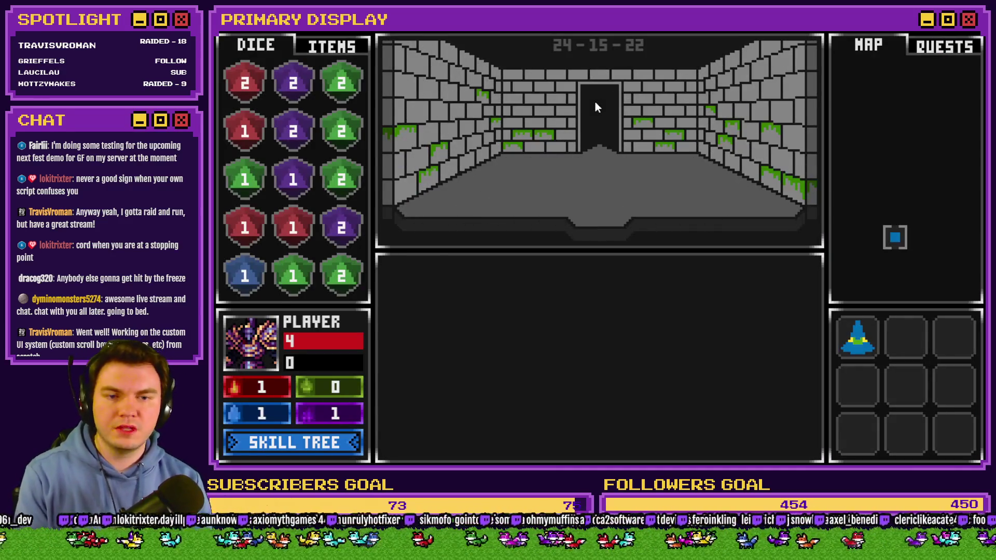
Step: Enter the orc encounter, draw up to 21, exit the playtest, and open monsterAnim
left_click(595, 102)
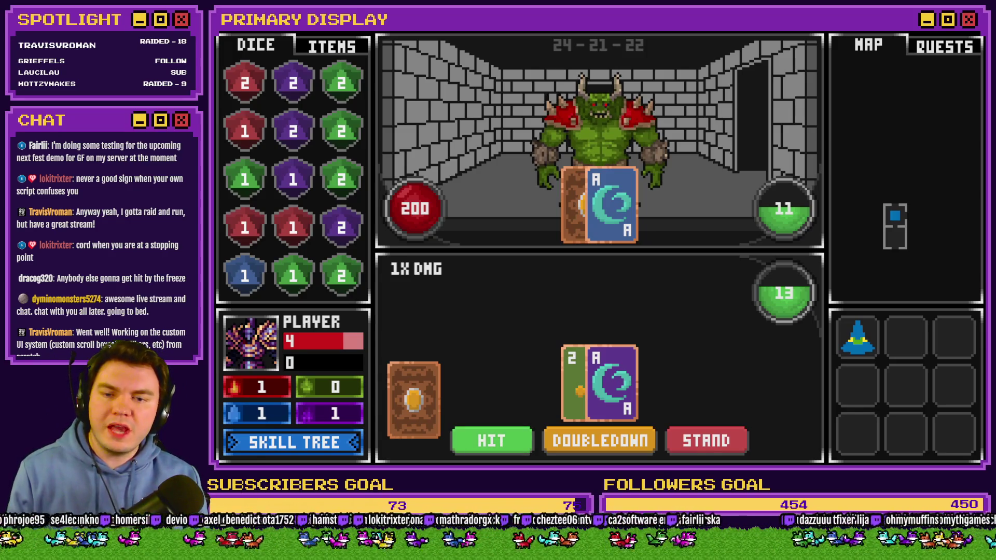
left_click(472, 437)
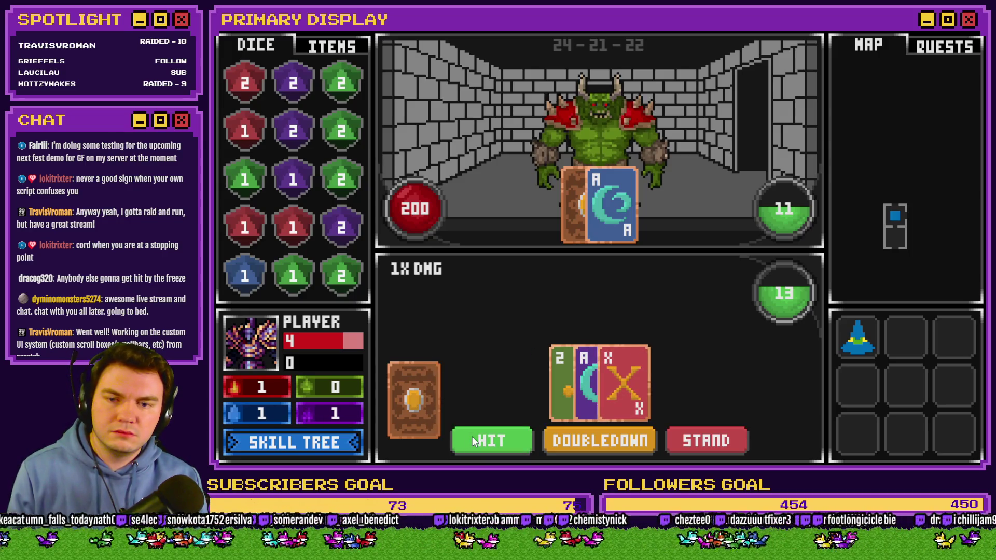
left_click(472, 437)
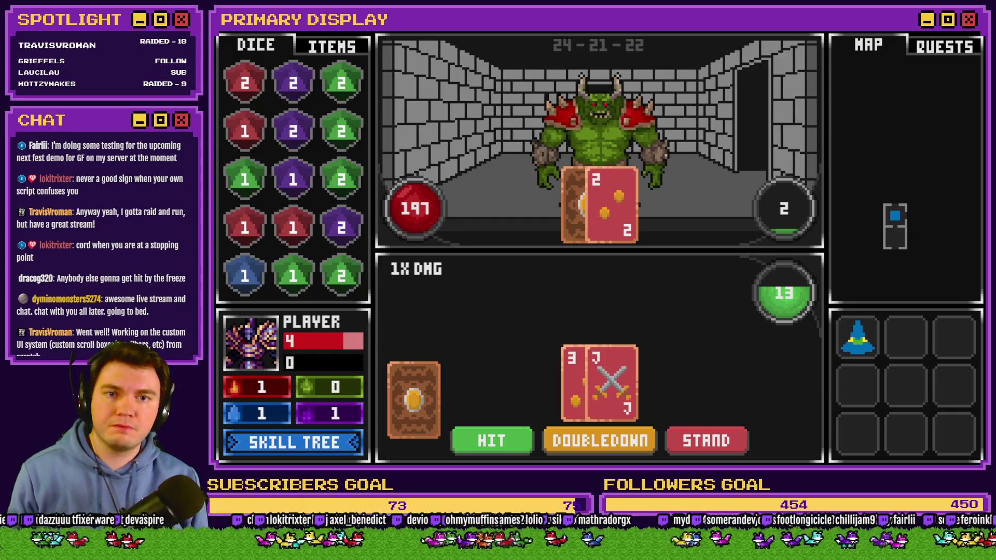
left_click(882, 49)
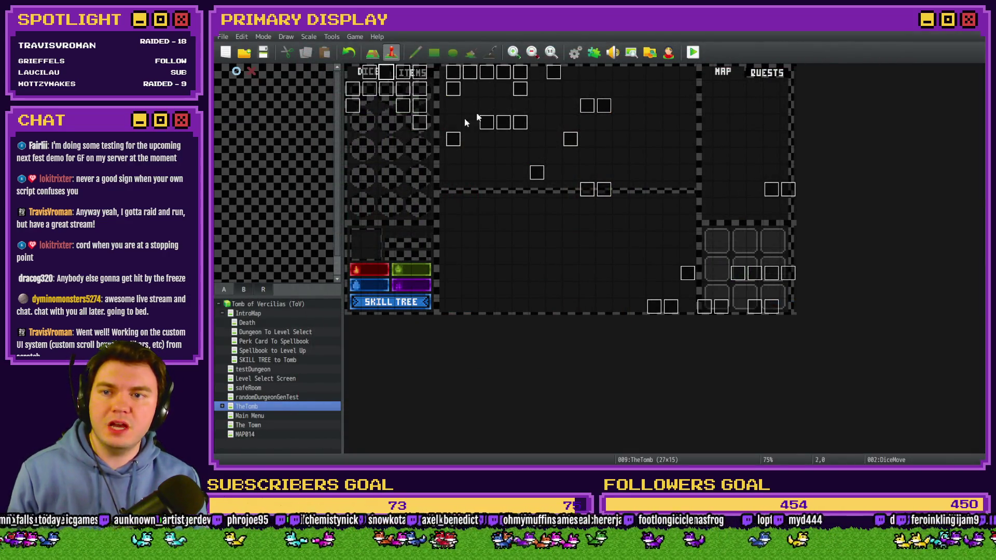
double_click(395, 76)
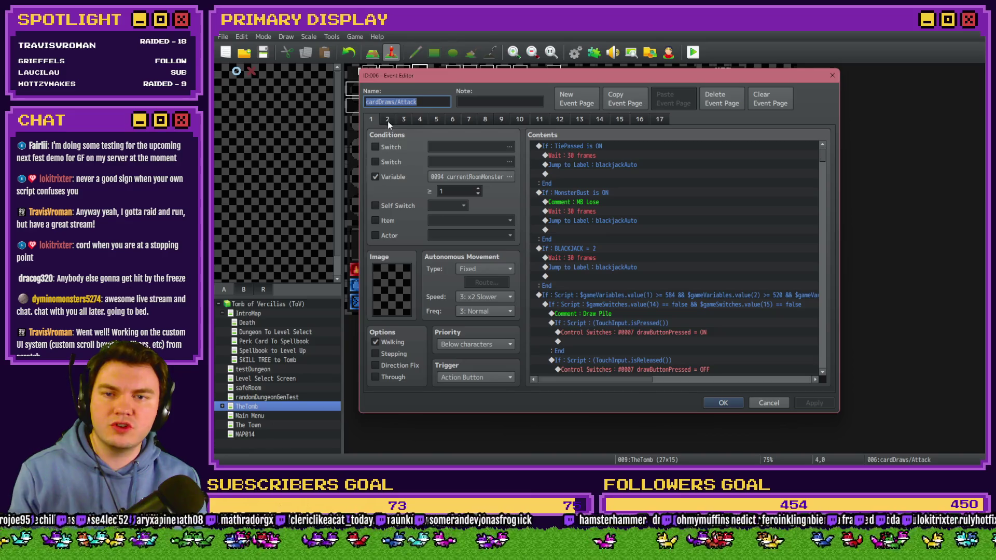
Step: Browse the cardDraws event's pages through CARD 4 and close it unchanged
left_click(387, 119)
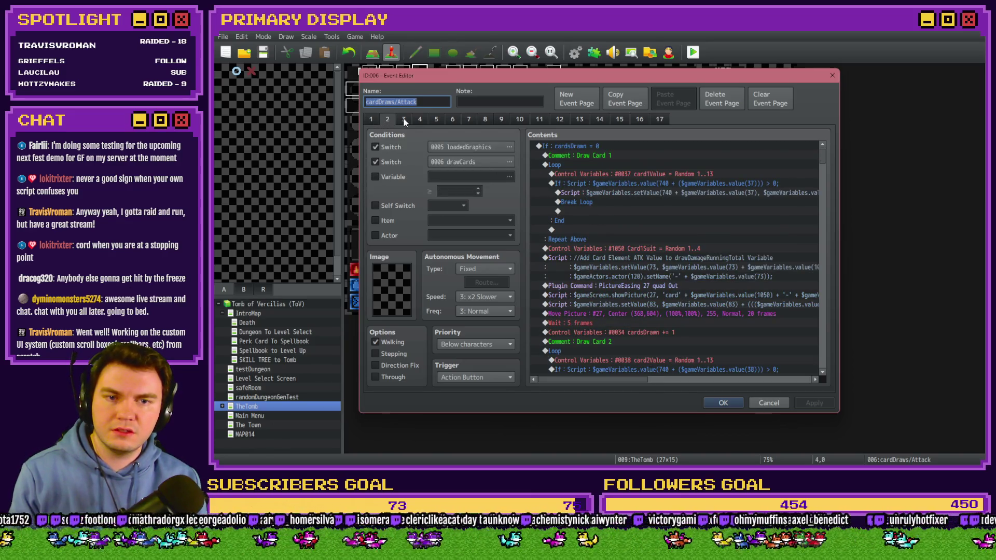
left_click(403, 118)
left_click(421, 119)
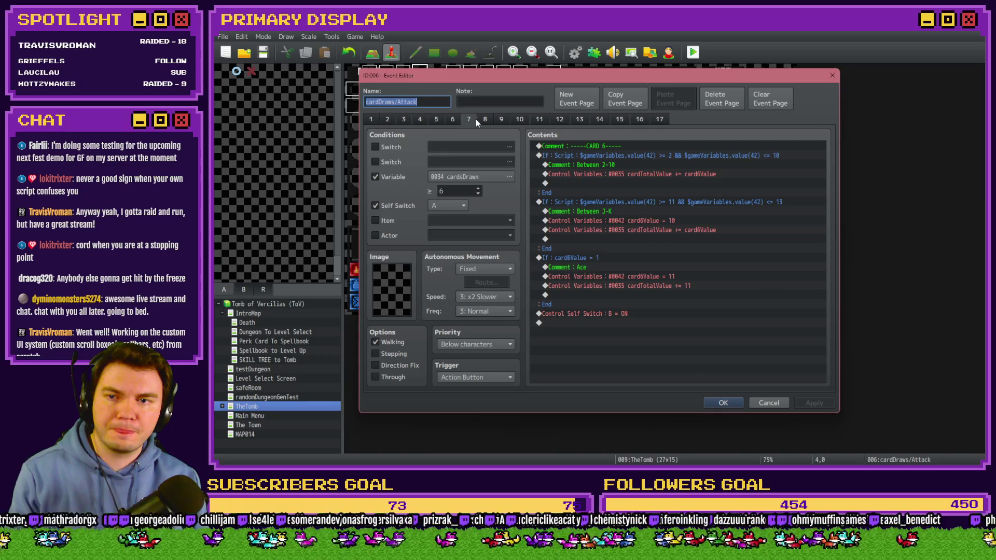
key("Escape")
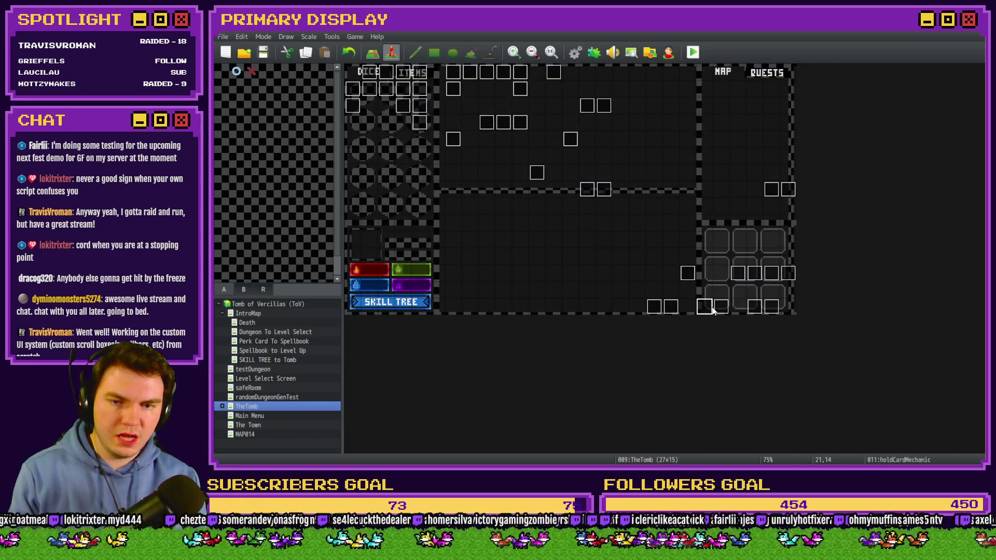
Step: Peek at holdCardMechanic, DRAW A LINE and Draw And Attack, ending in Monster Draw
double_click(701, 307)
key("Escape")
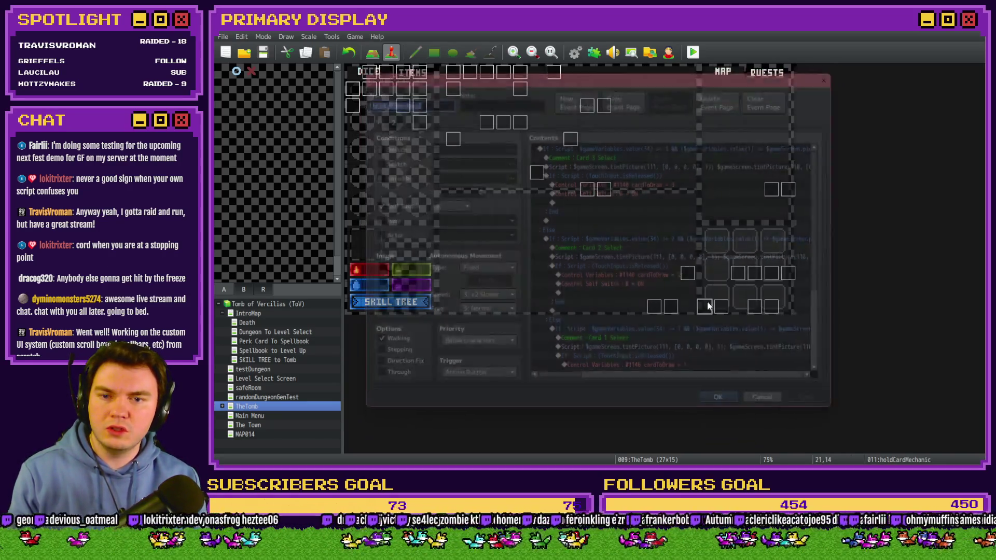
double_click(718, 310)
key("Escape")
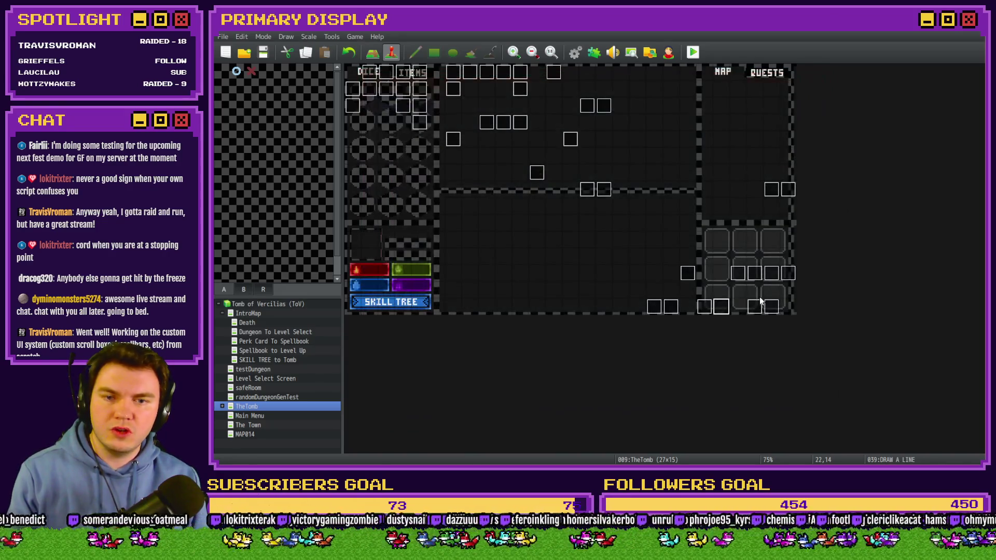
double_click(757, 303)
key("Escape")
double_click(764, 306)
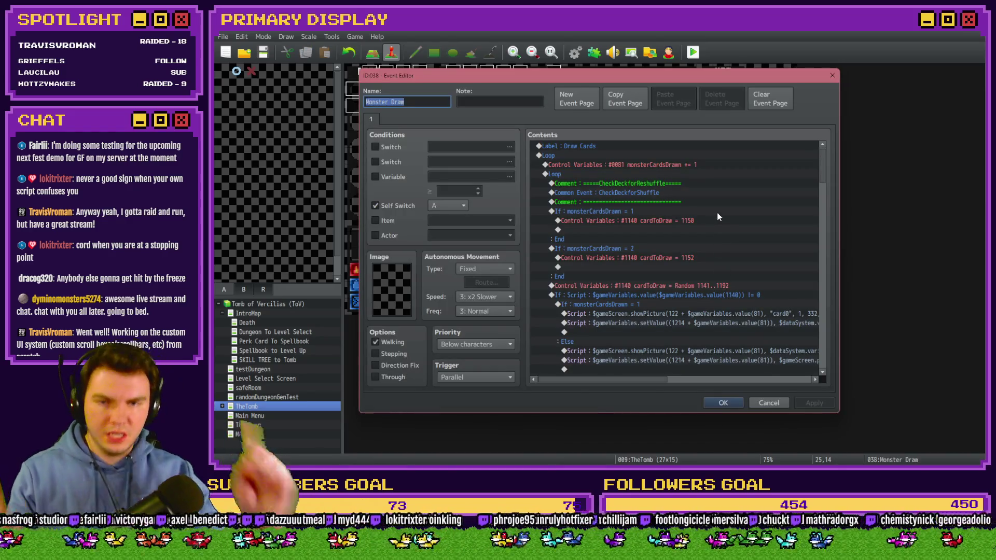
Step: Move the If monsterCardsDrawn = 1/2 blocks below the Random 1141..1192 line, then edit the = 1150 command
left_click_drag(646, 220, 638, 242)
key("ctrl+x")
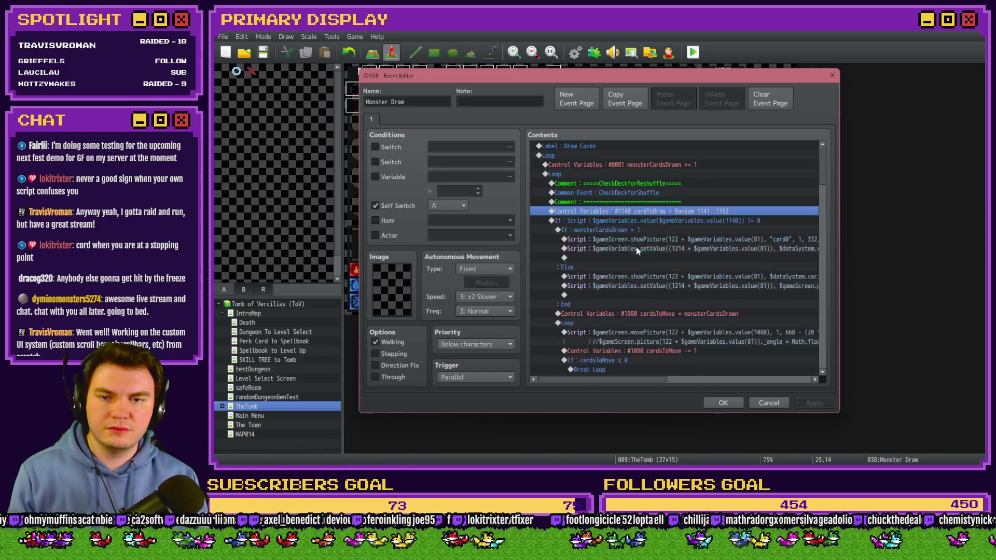
left_click(657, 222)
key("ctrl+v")
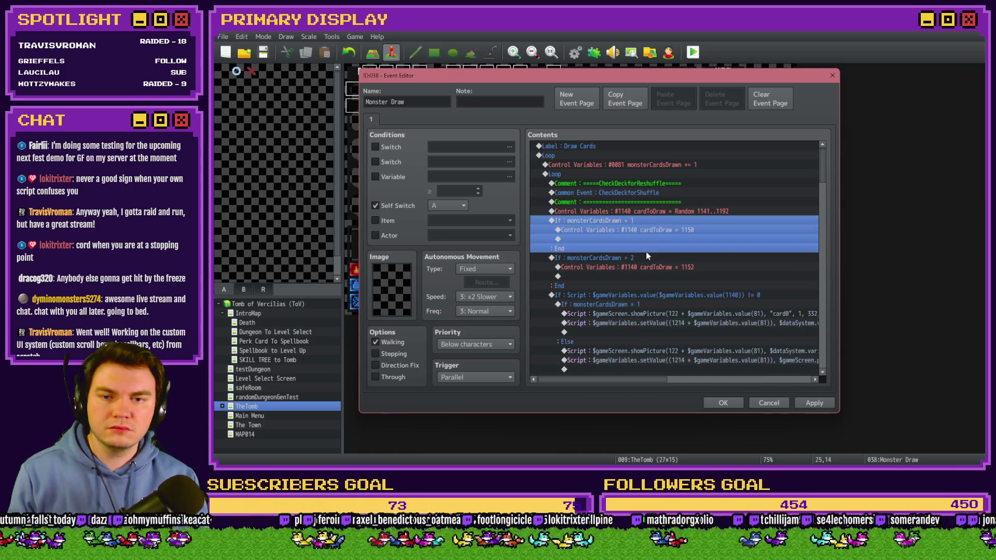
left_click(655, 212)
left_click(659, 230)
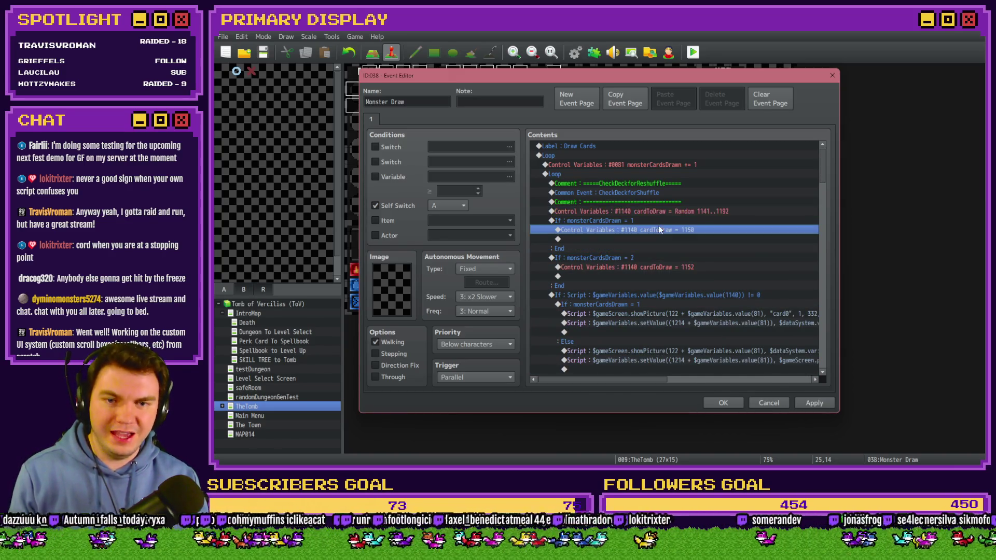
left_click(662, 221)
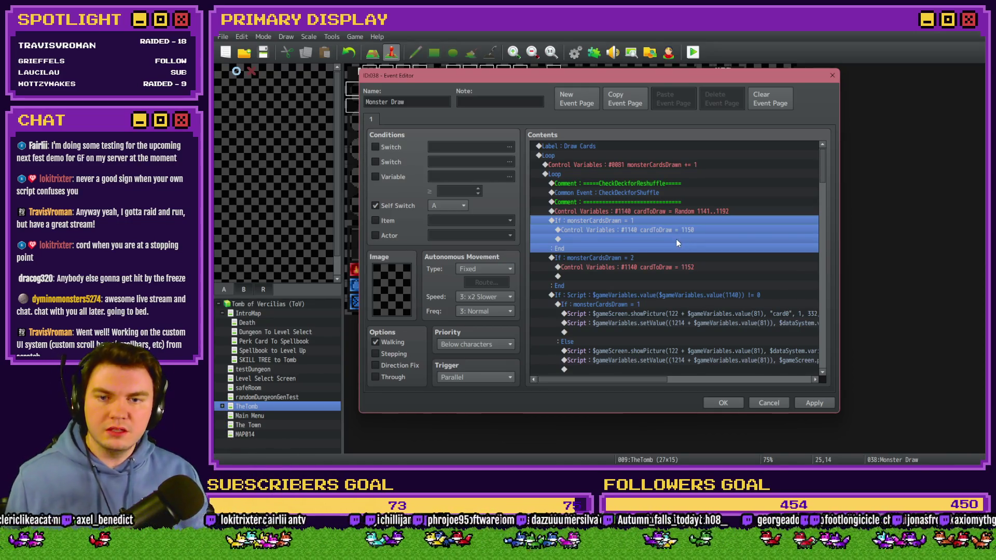
double_click(673, 230)
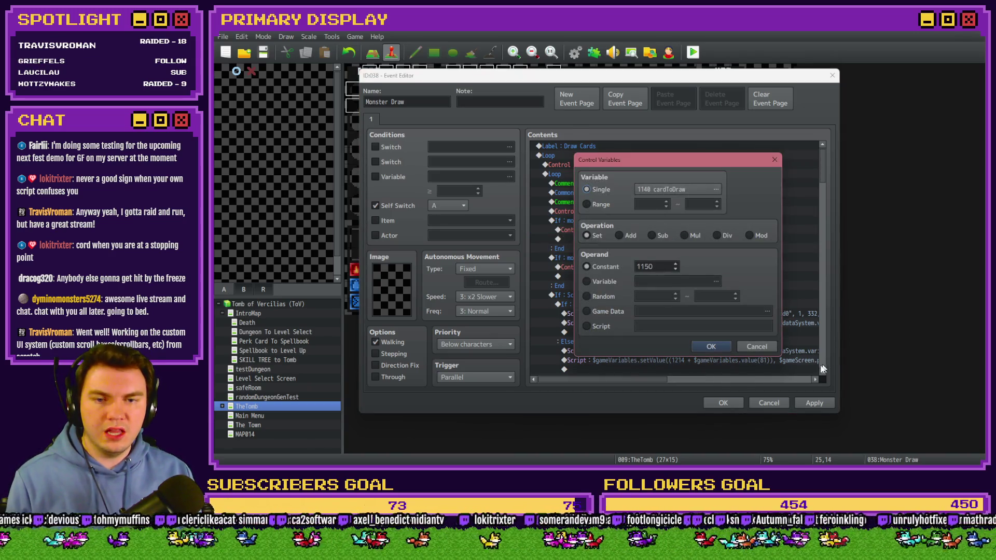
Step: Close the setting unchanged and reopen the cardToDraw = 1150 command
left_click(757, 346)
left_click_drag(676, 216, 674, 223)
left_click(672, 232)
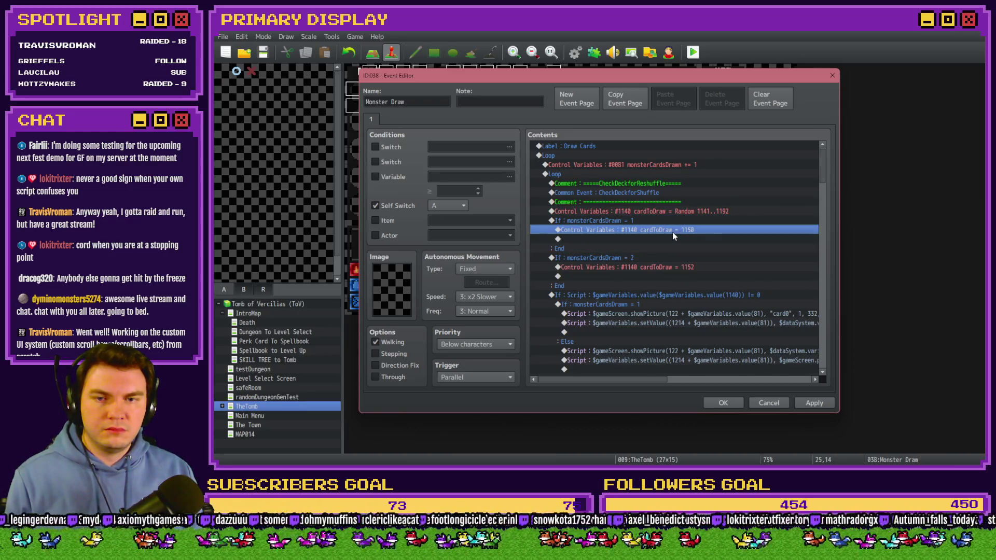
double_click(672, 232)
Step: Browse the card variables around 1141–1180 in the Variable Selector, closing without changes
left_click(659, 189)
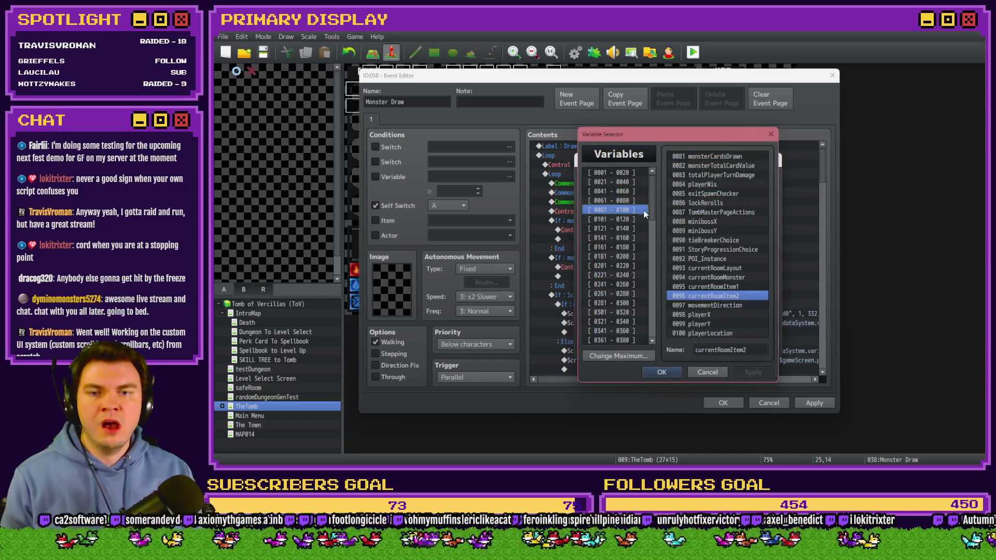
key("Page_Down")
key("Page_Down")
key("Page_Down")
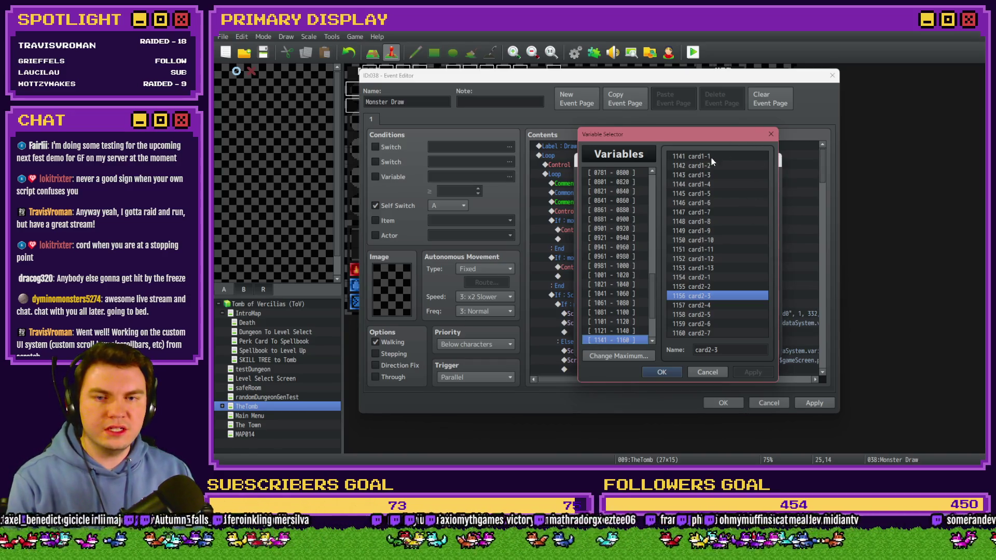
key("Page_Down")
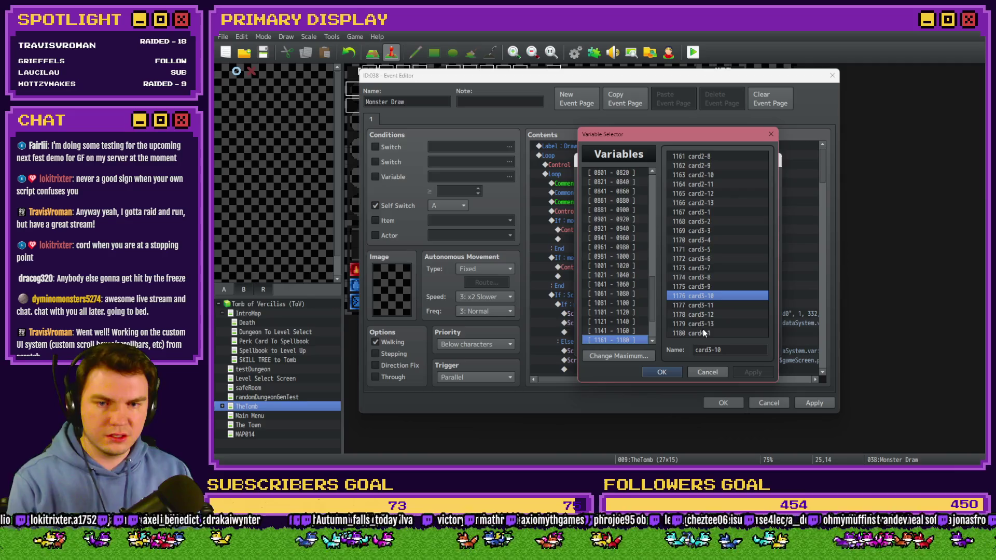
key("Up")
key("Up")
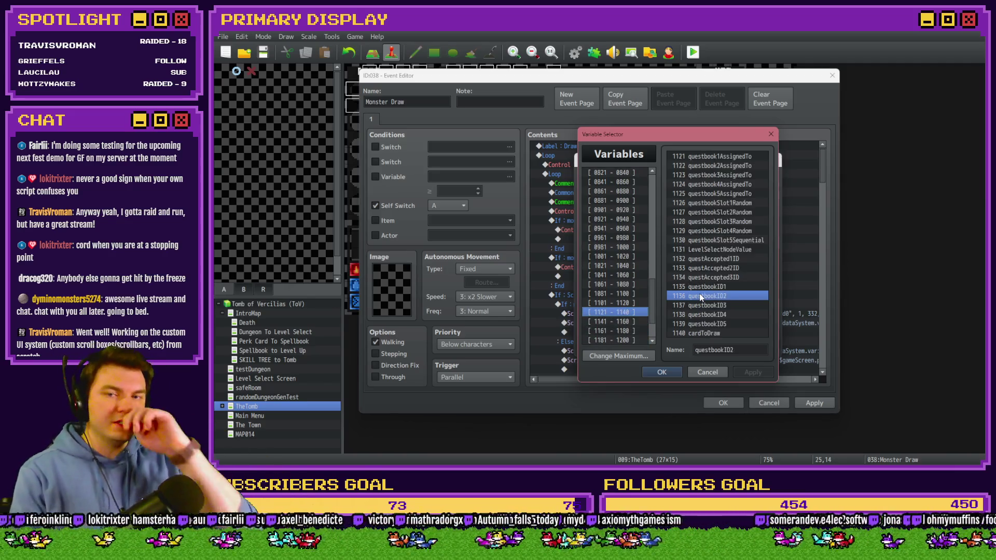
key("Down")
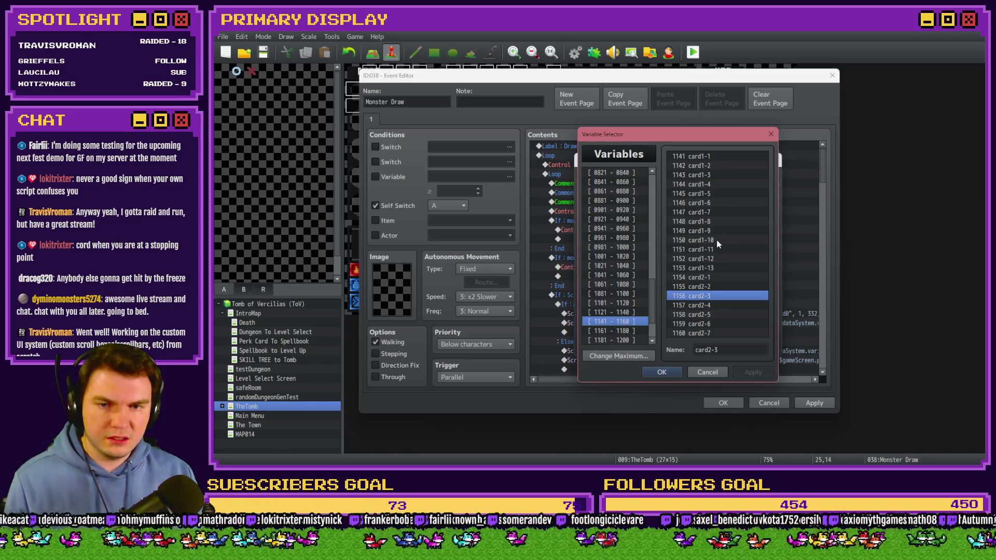
left_click(708, 372)
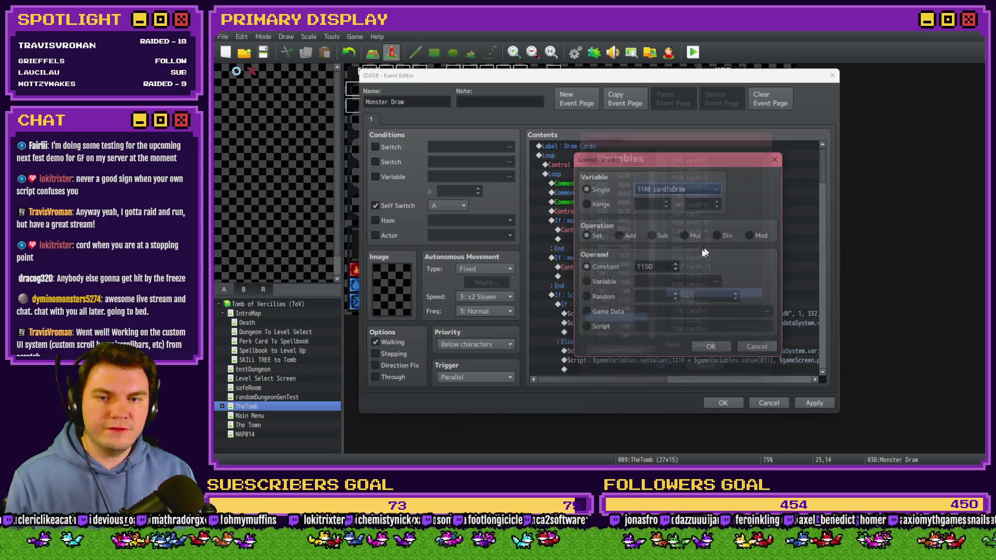
left_click(696, 348)
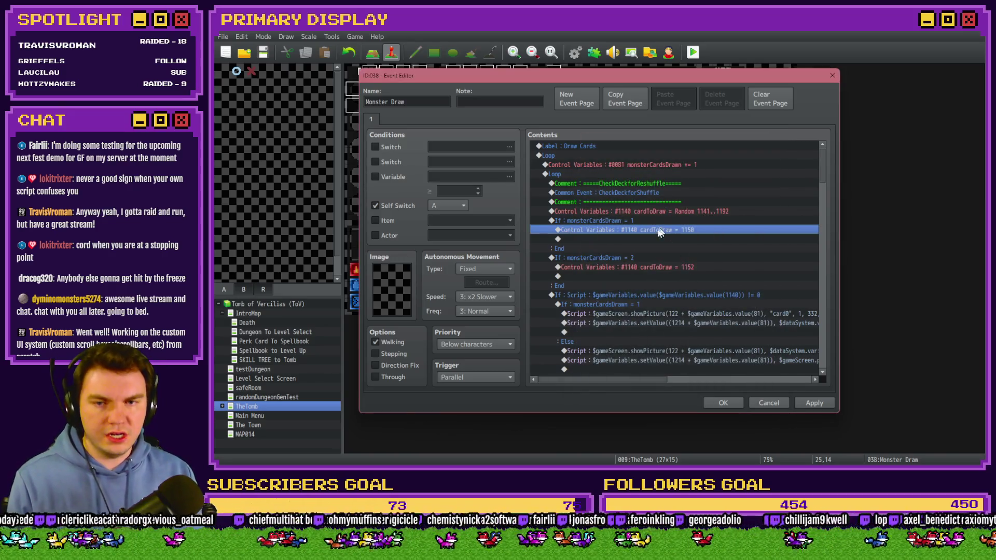
Step: Change the draw-two cardToDraw constant from 1152 to 1144
left_click(636, 260)
left_click(638, 268)
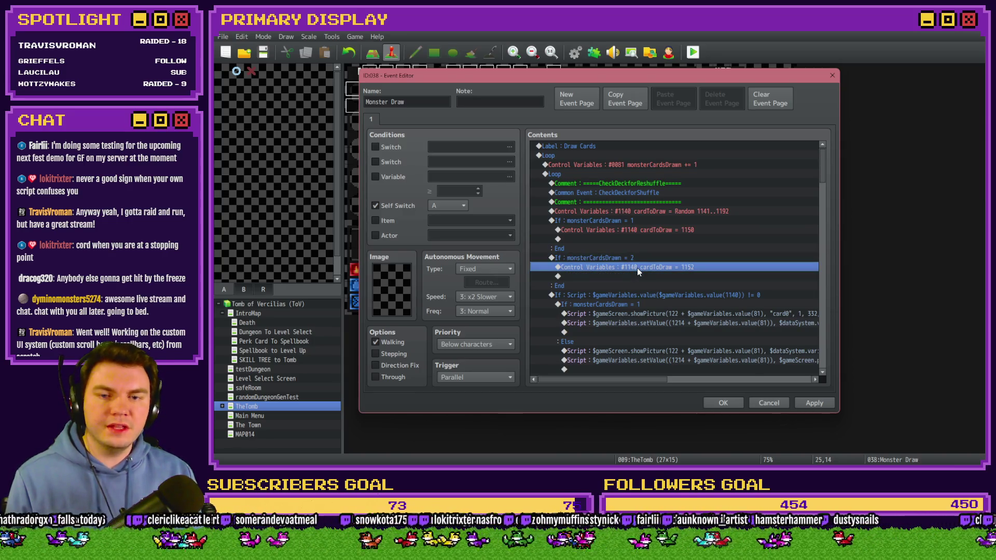
double_click(637, 267)
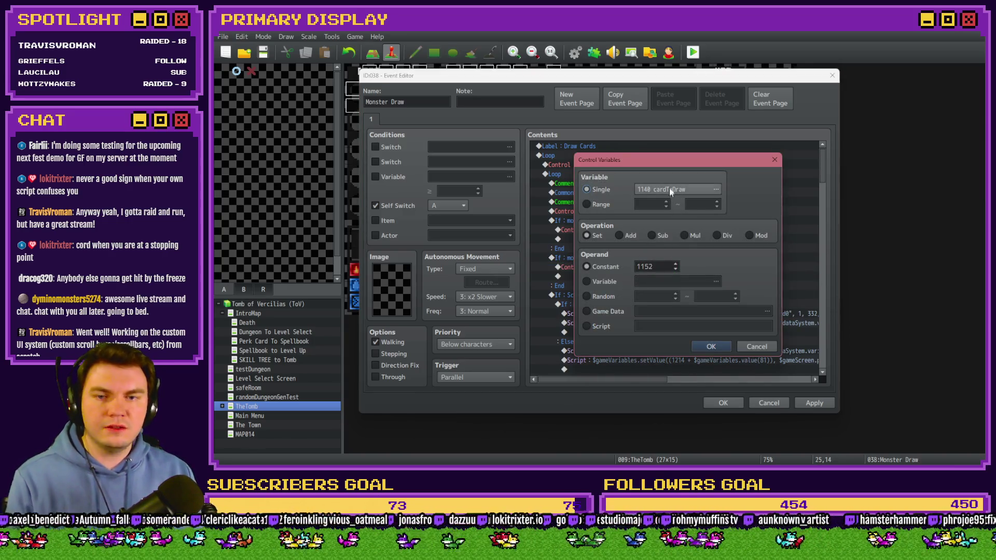
left_click(671, 188)
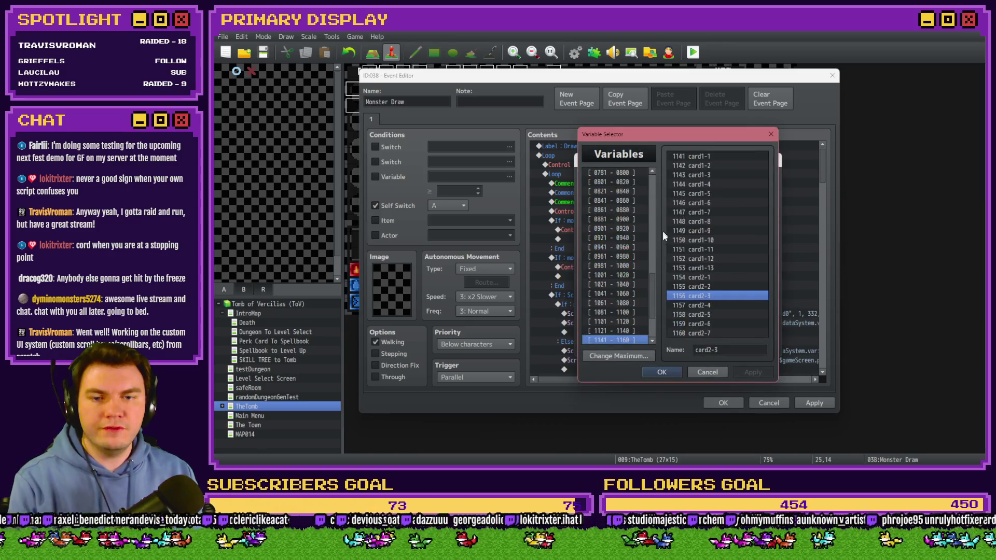
left_click(703, 261)
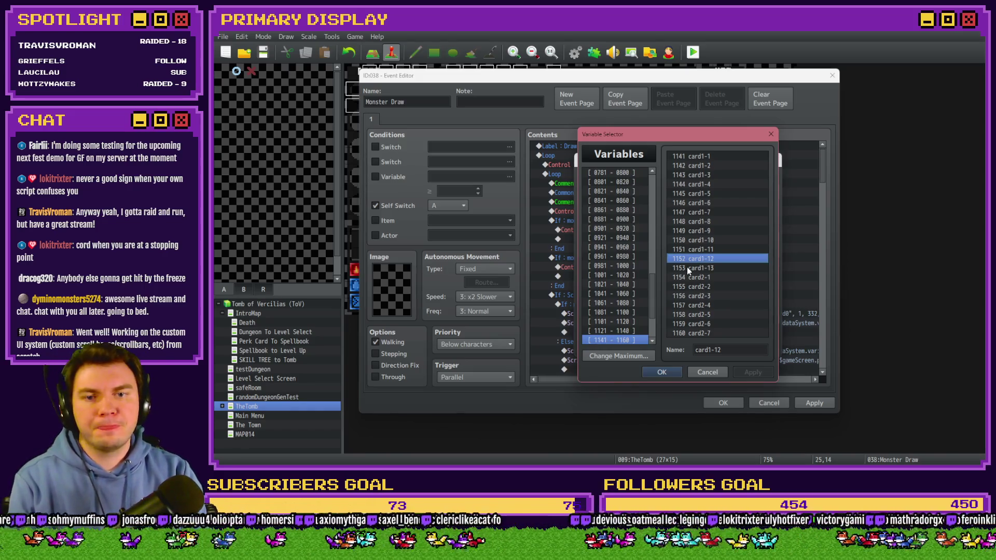
key("Up")
key("Up")
key("Up")
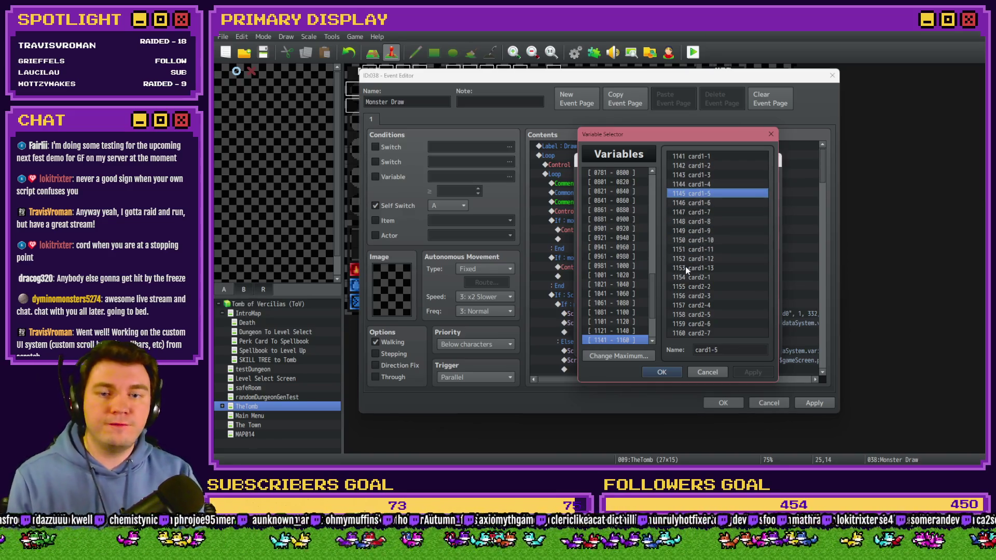
key("Escape")
double_click(652, 266)
type("1144")
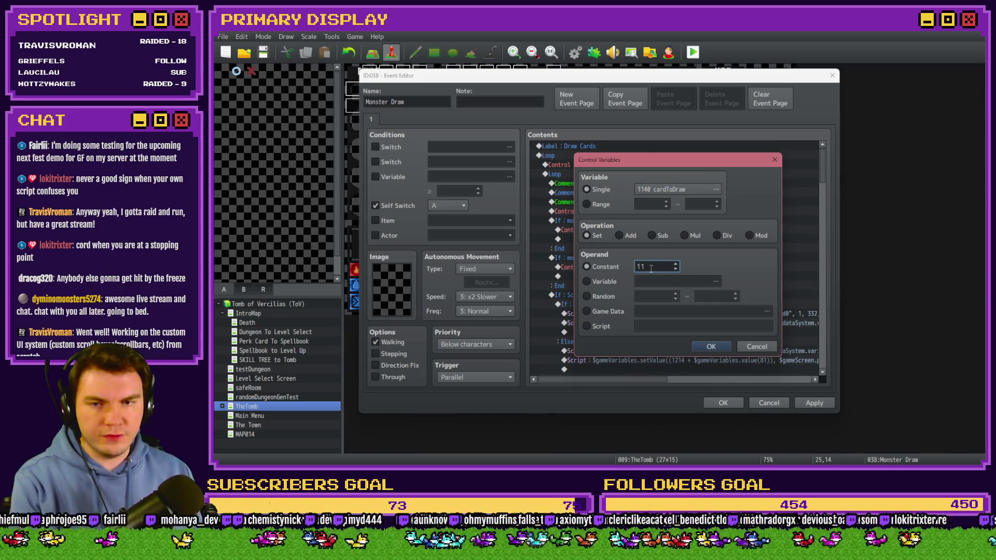
key("Return")
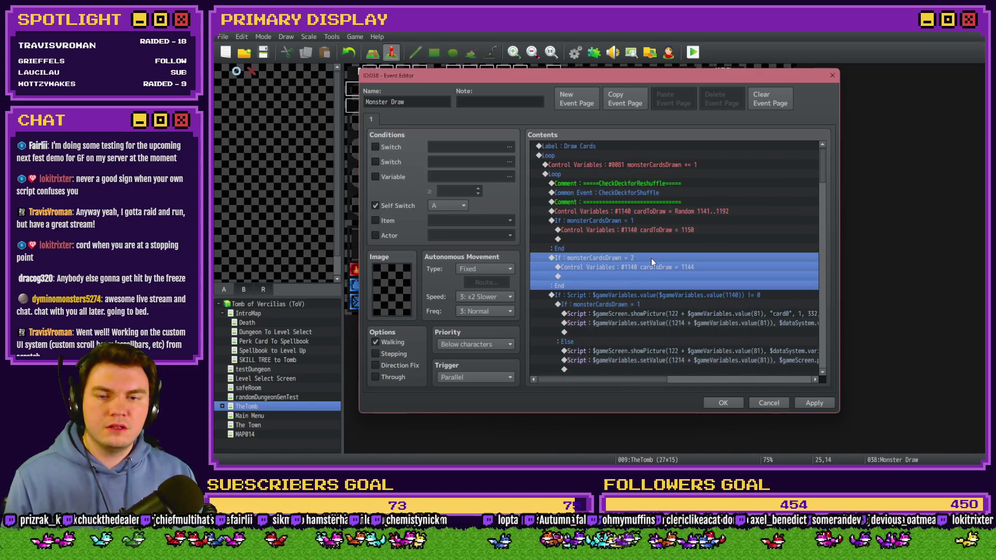
Step: Duplicate the branch as monsterCardsDrawn = 3, setting cardToDraw to 1141
key("ctrl+c")
key("ctrl+v")
double_click(652, 260)
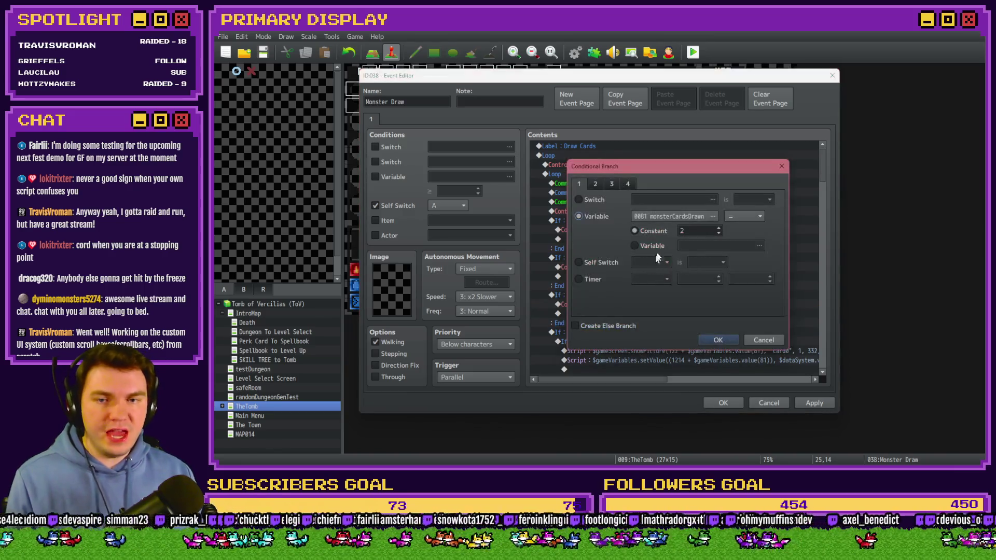
left_click(718, 340)
double_click(664, 304)
left_click(679, 192)
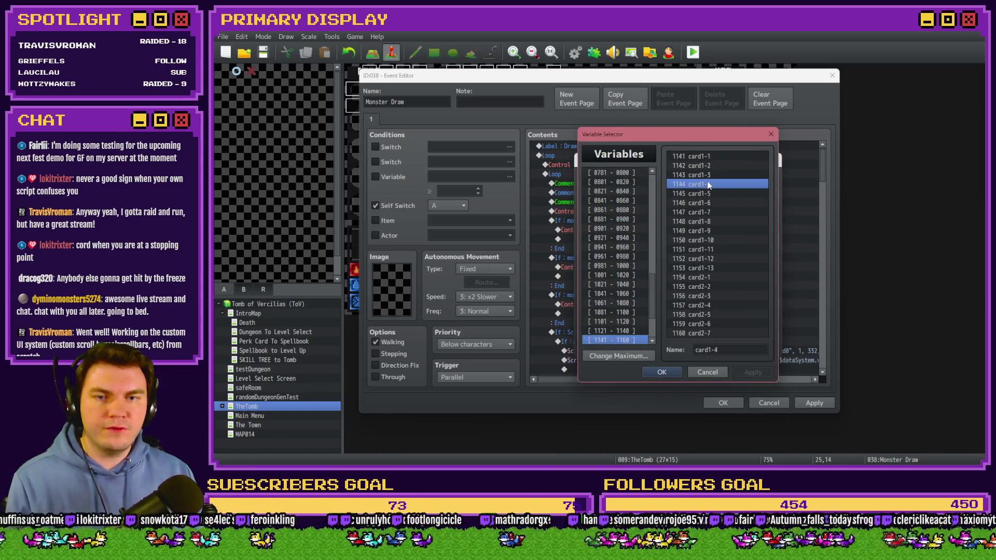
key("Escape")
type("1141")
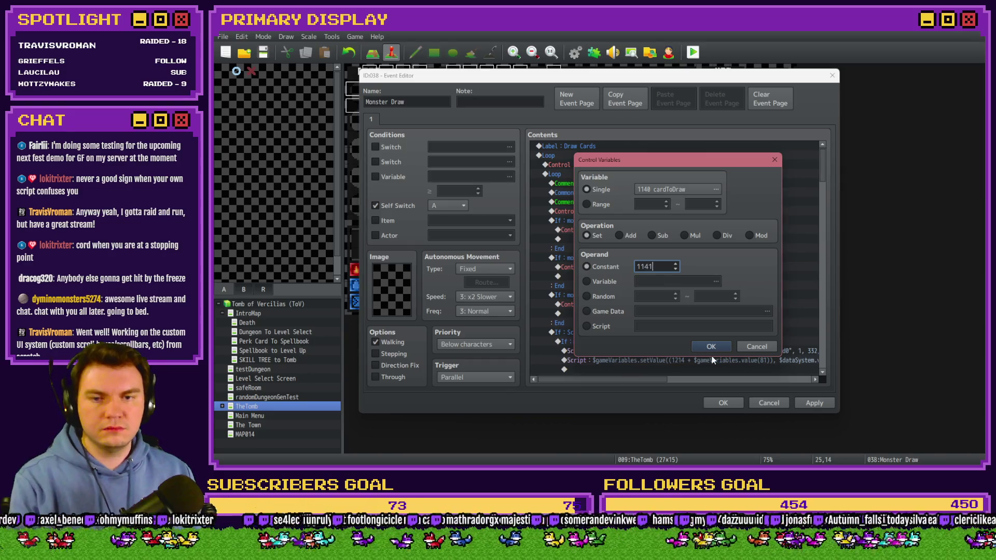
left_click(711, 346)
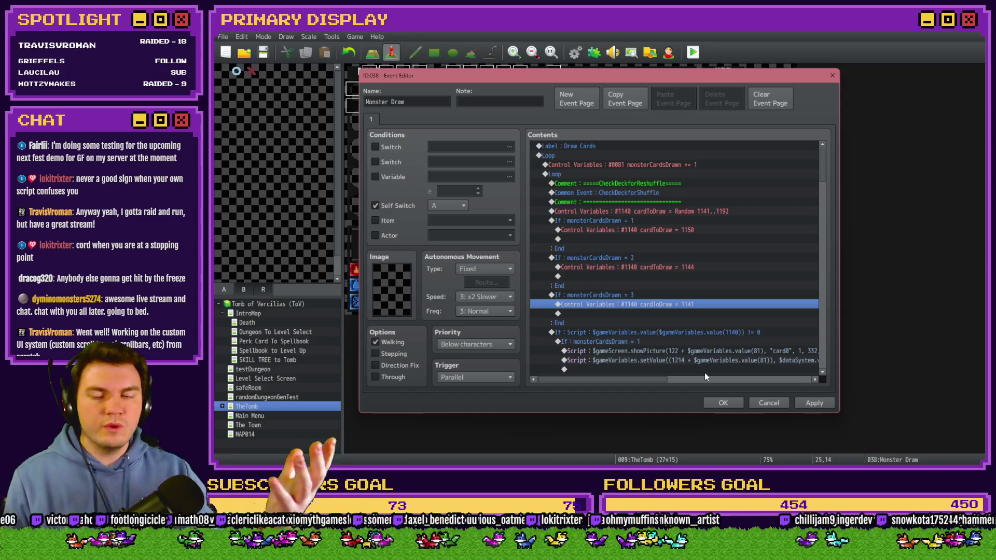
Step: Apply and close the Monster Draw event, then start a playtest
left_click(823, 400)
left_click(722, 404)
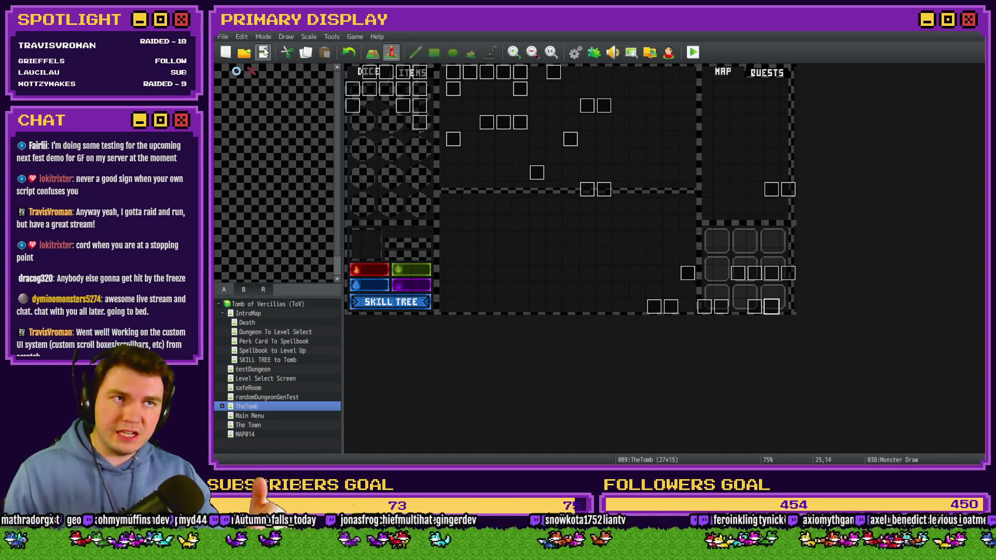
left_click(692, 52)
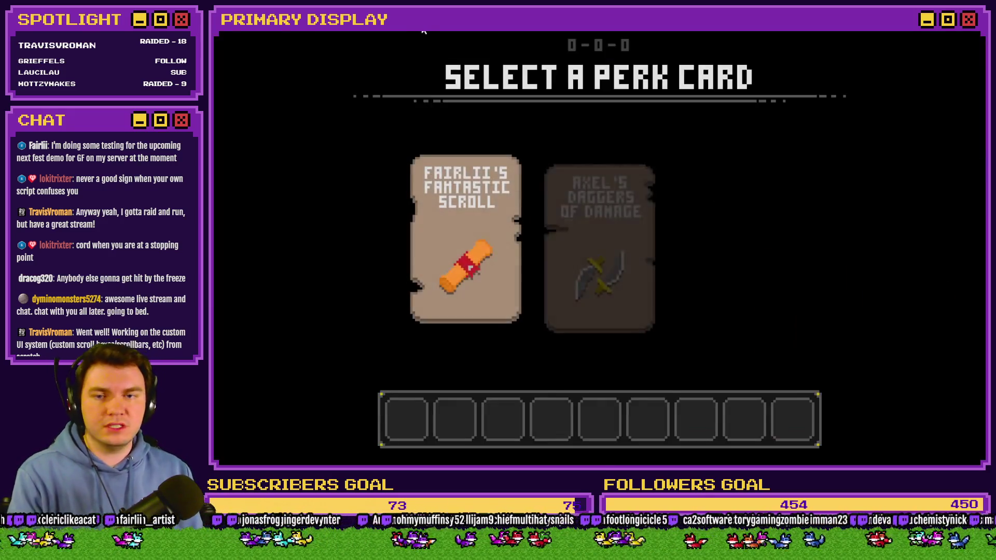
Step: Take the dagger perk card, STAND so the orc draws, then close the playtest
left_click(550, 179)
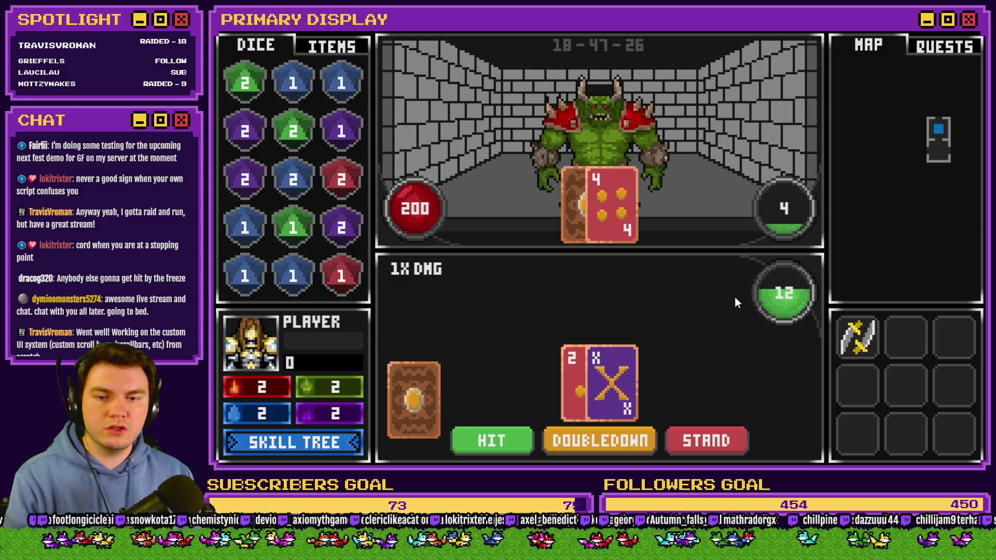
left_click(713, 442)
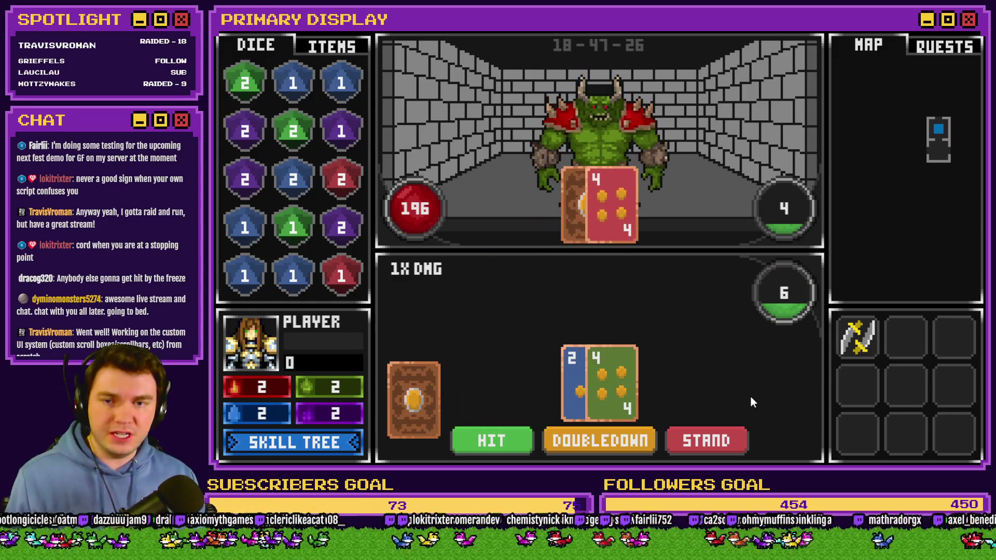
left_click(964, 29)
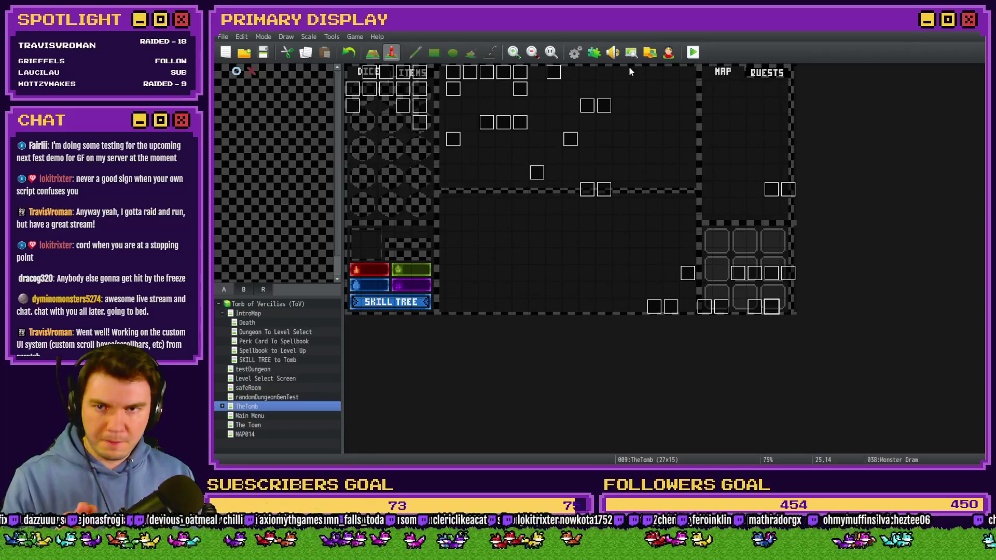
Step: Open the Monster Draw event and inspect its CheckDeckforShuffle call and the comment below it
double_click(772, 306)
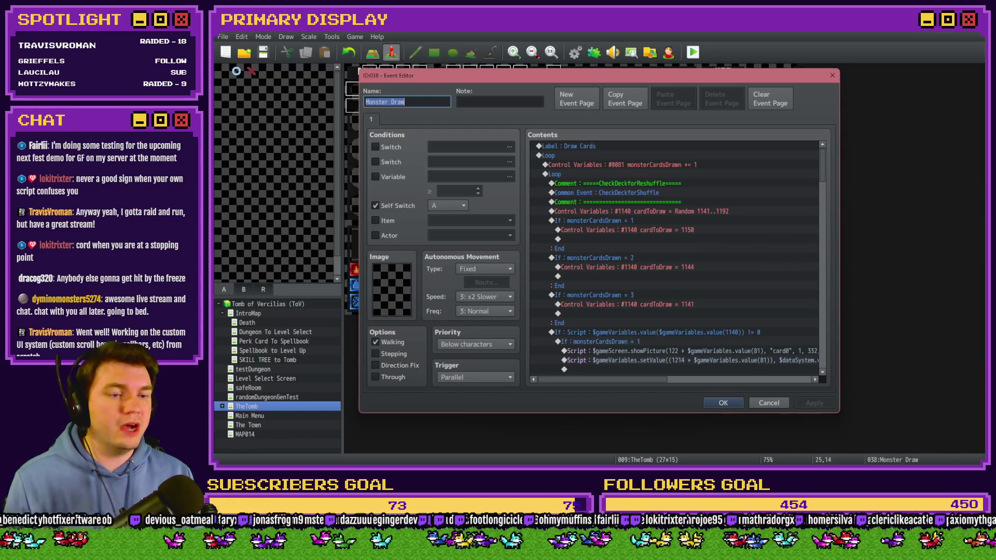
key("alt+Tab")
left_click(669, 196)
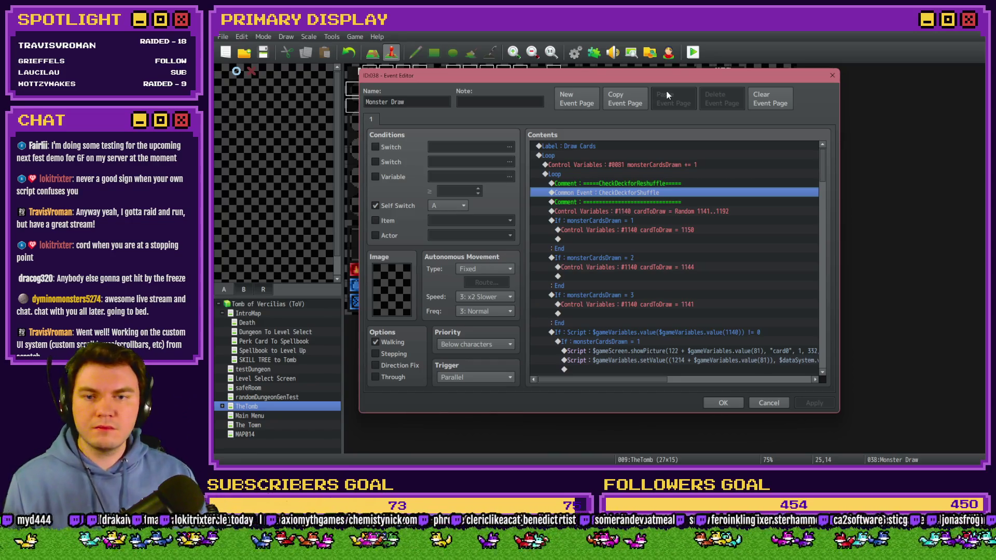
left_click(678, 203)
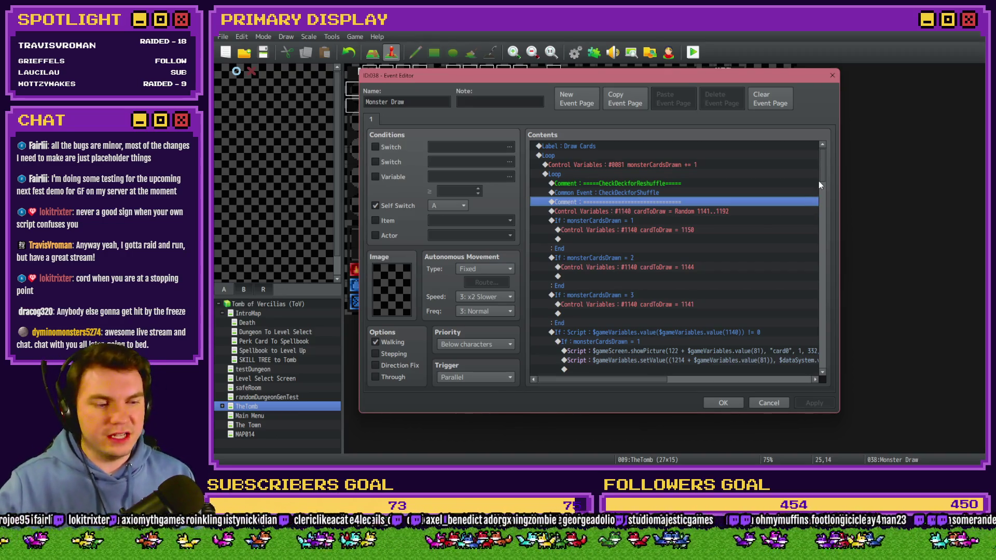
Step: Scroll through the rest of the Monster Draw contents to review the fixed draws 1150, 1144 and 1141
left_click_drag(823, 171, 824, 176)
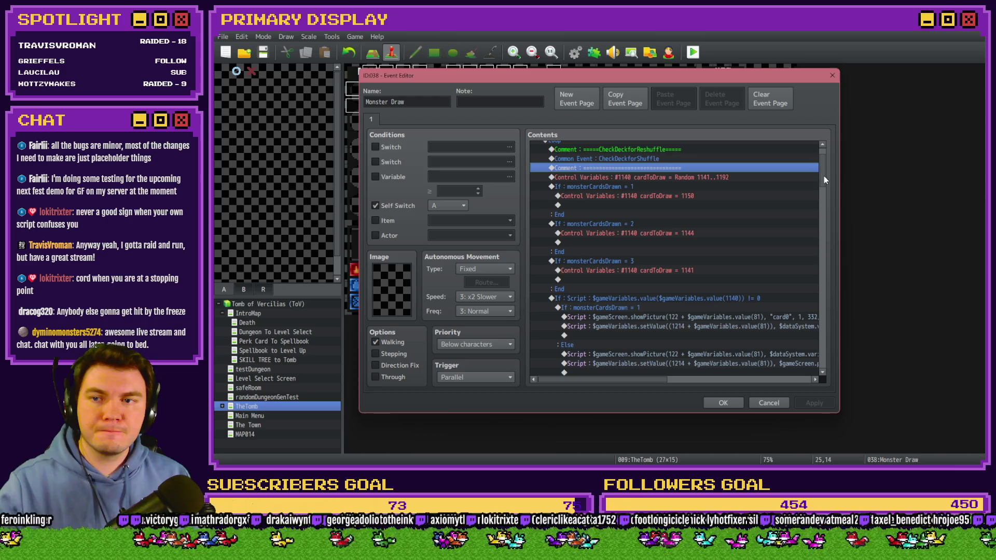
left_click_drag(823, 176, 824, 179)
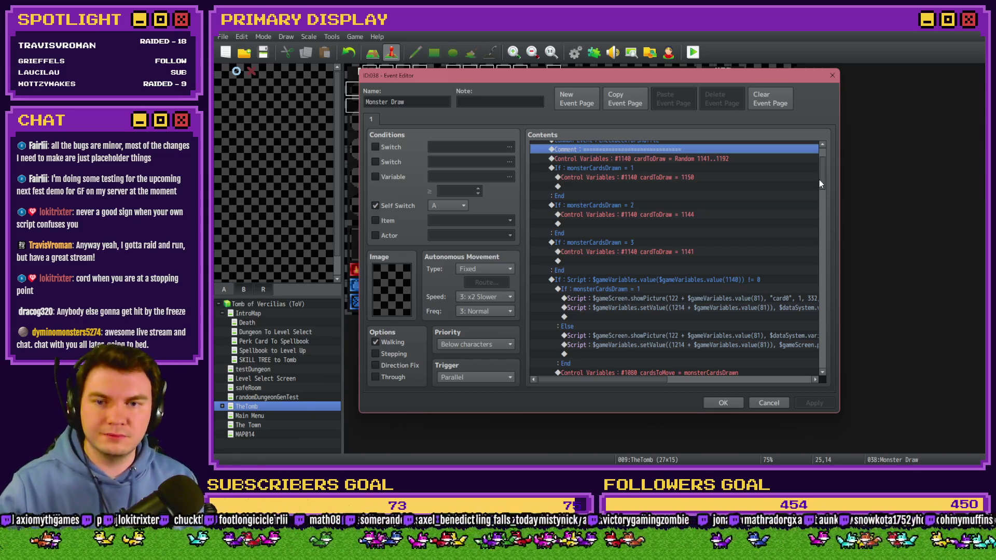
scroll(825, 181, "down", 2)
scroll(826, 185, "down", 2)
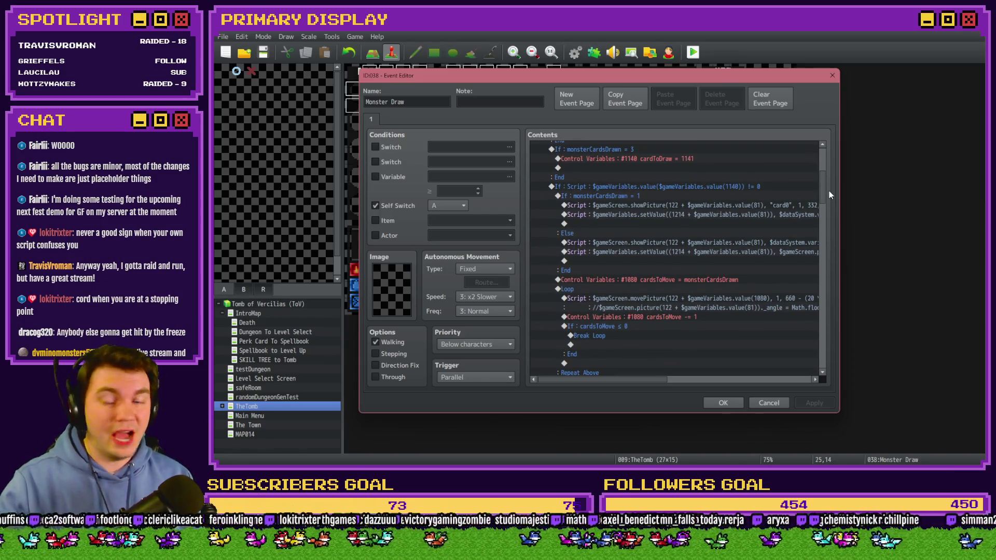
scroll(829, 195, "down", 1)
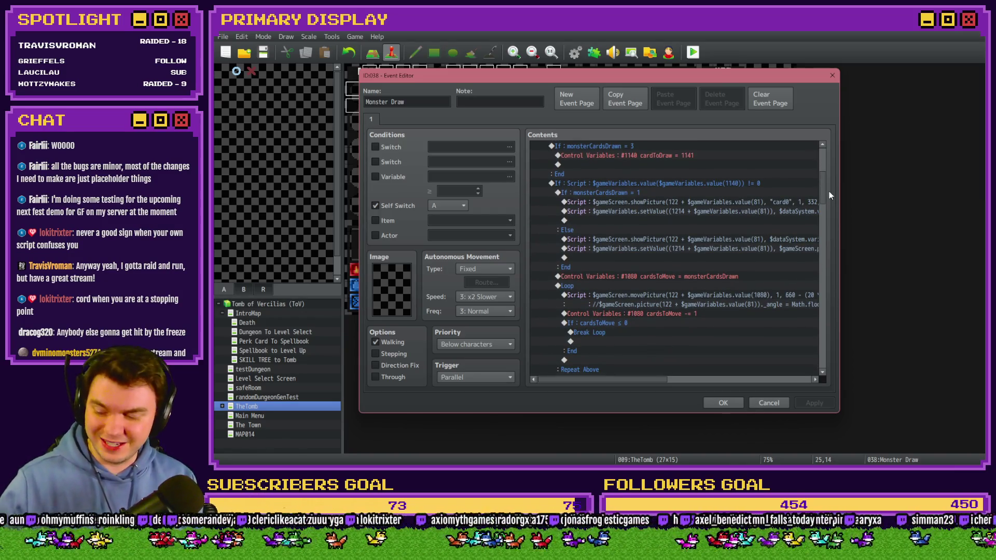
scroll(828, 195, "down", 1)
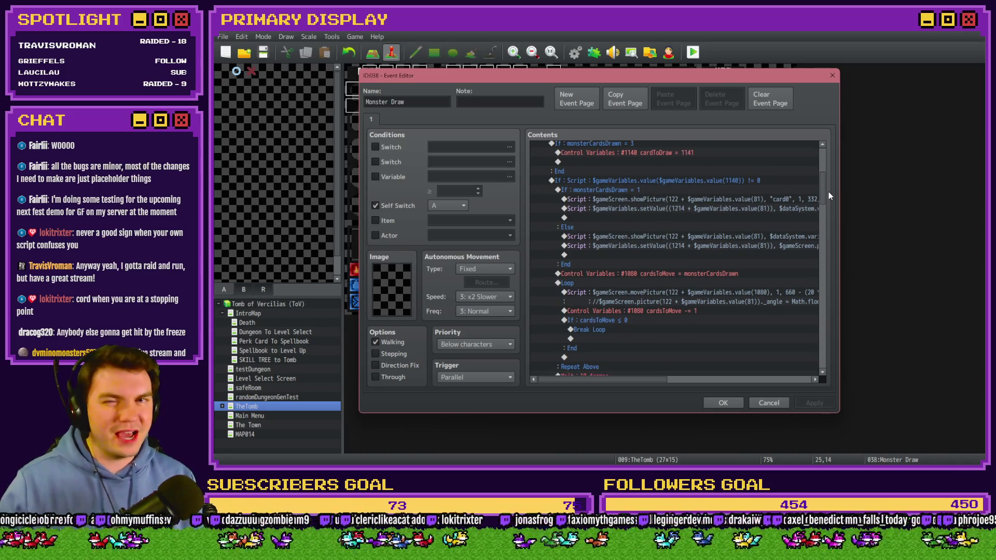
scroll(827, 194, "down", 2)
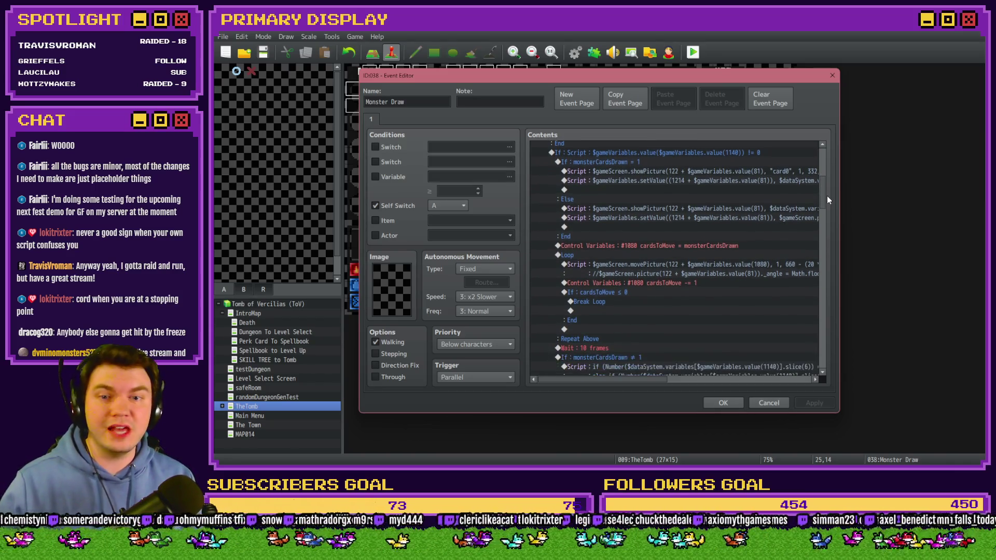
scroll(826, 195, "down", 1)
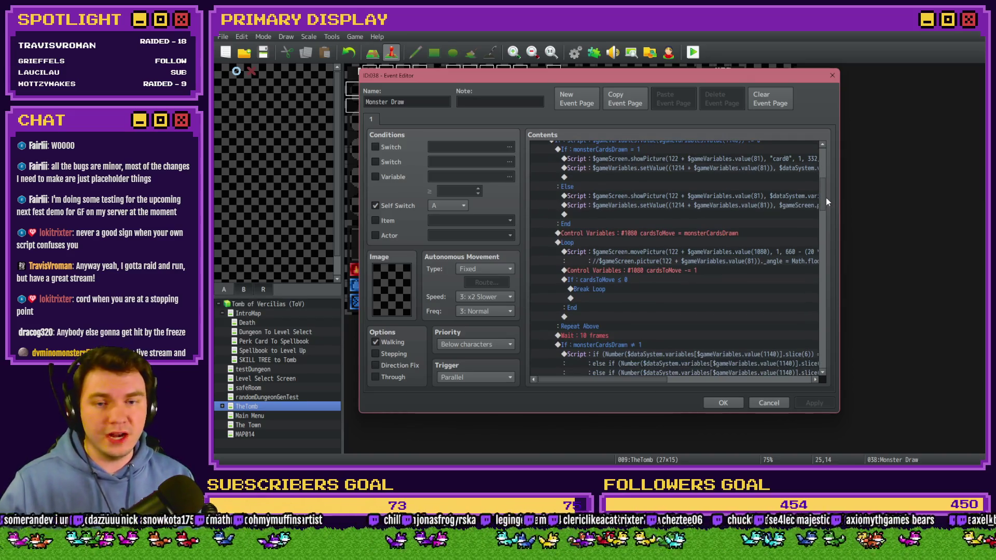
scroll(825, 198, "down", 3)
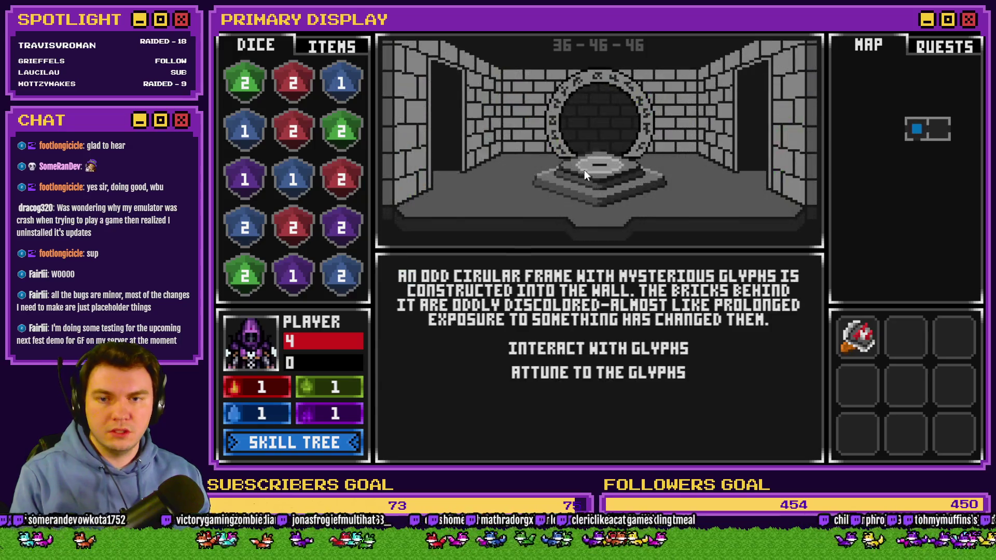
Step: In the playtest, enter the next room's orc fight and stand until the monster reveals its Ace
key("d")
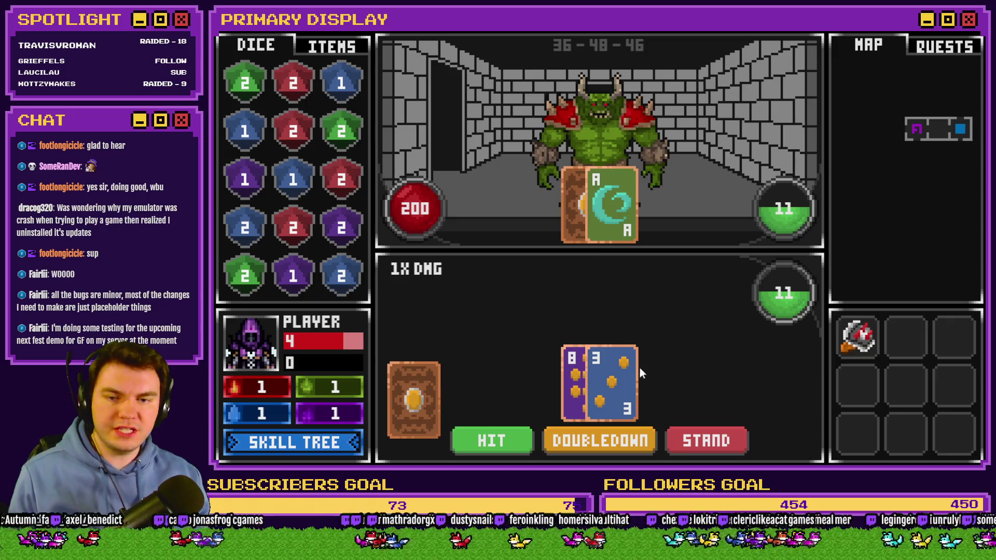
left_click(689, 431)
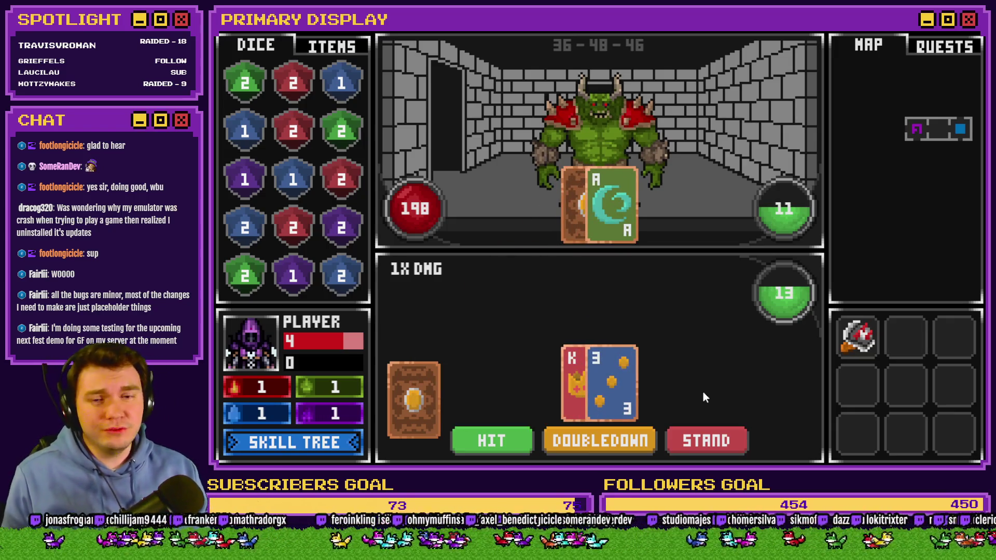
left_click(715, 431)
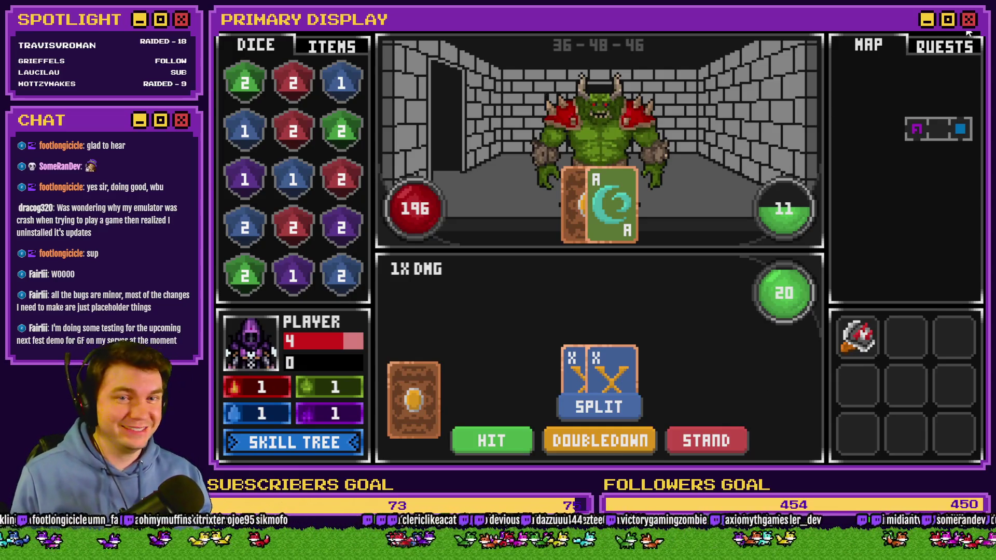
key("alt+F4")
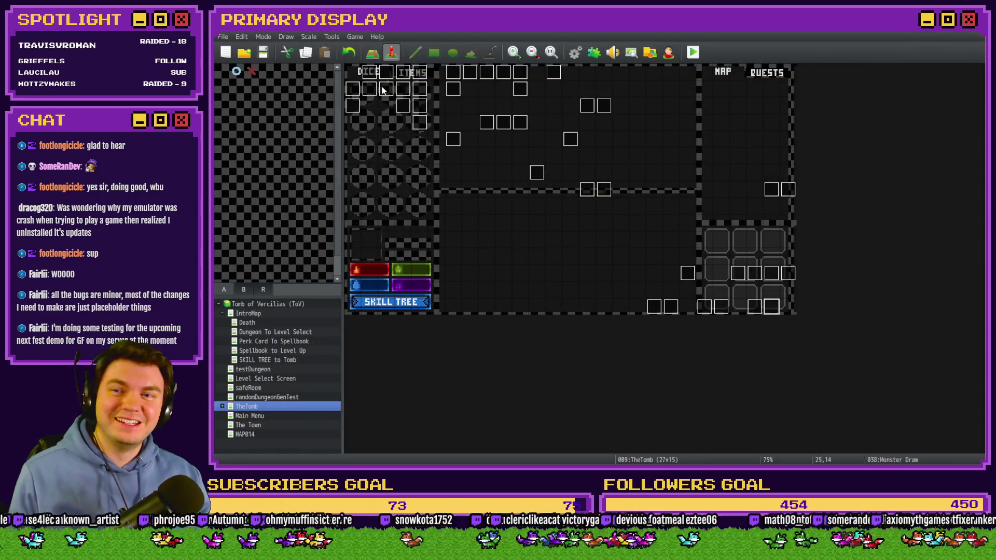
double_click(771, 306)
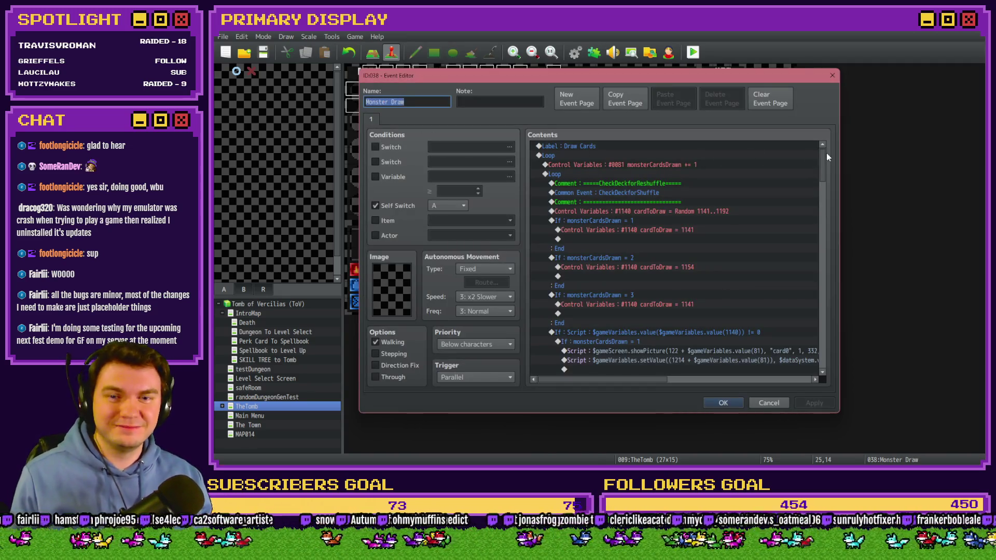
left_click_drag(824, 157, 820, 177)
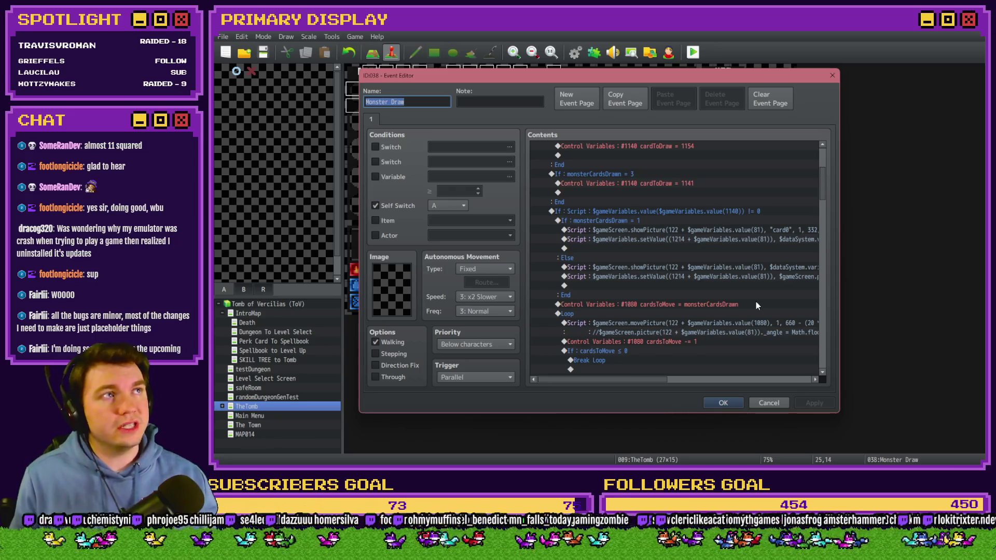
left_click_drag(822, 188, 825, 180)
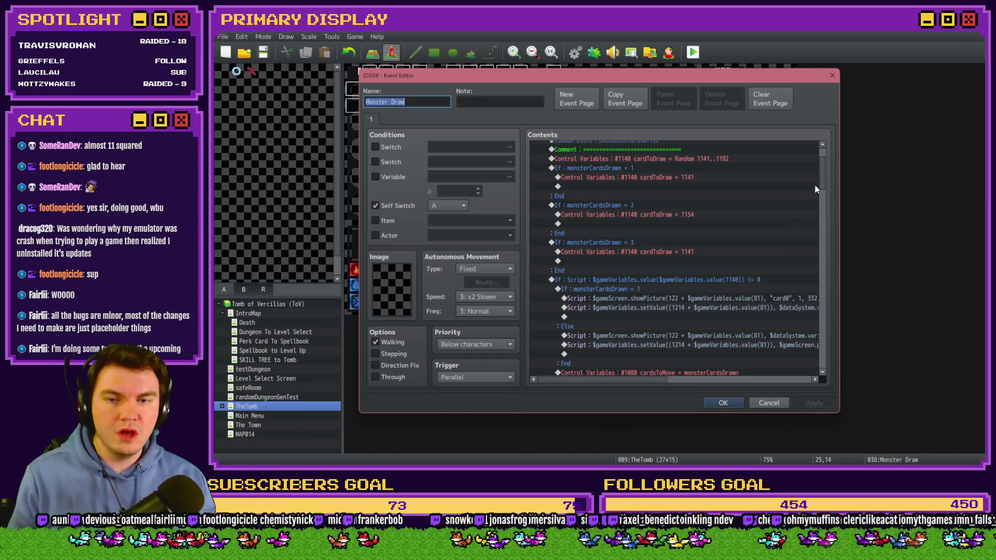
scroll(823, 183, "down", 2)
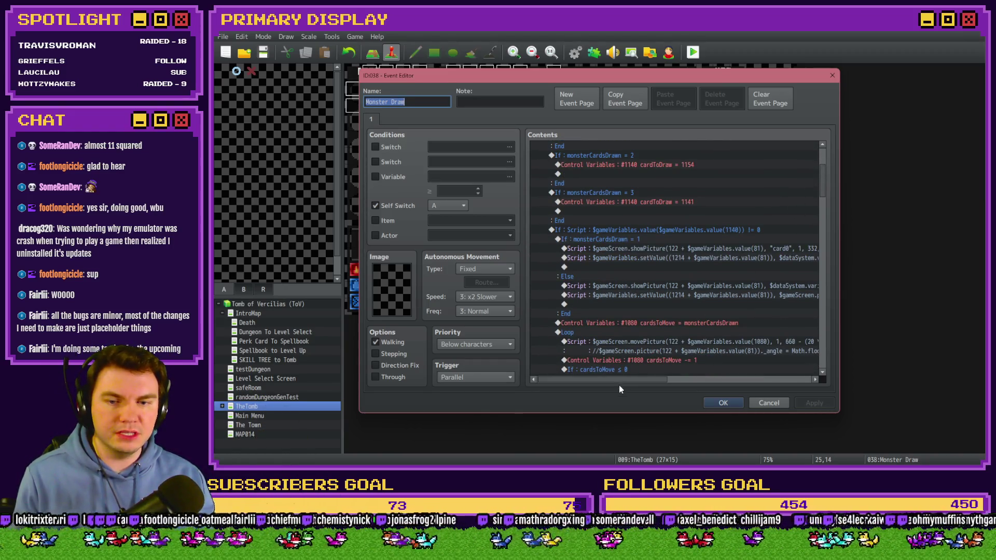
mouse_move(664, 383)
left_mouse_down()
mouse_move(726, 381)
mouse_move(663, 379)
left_mouse_up()
left_click(823, 208)
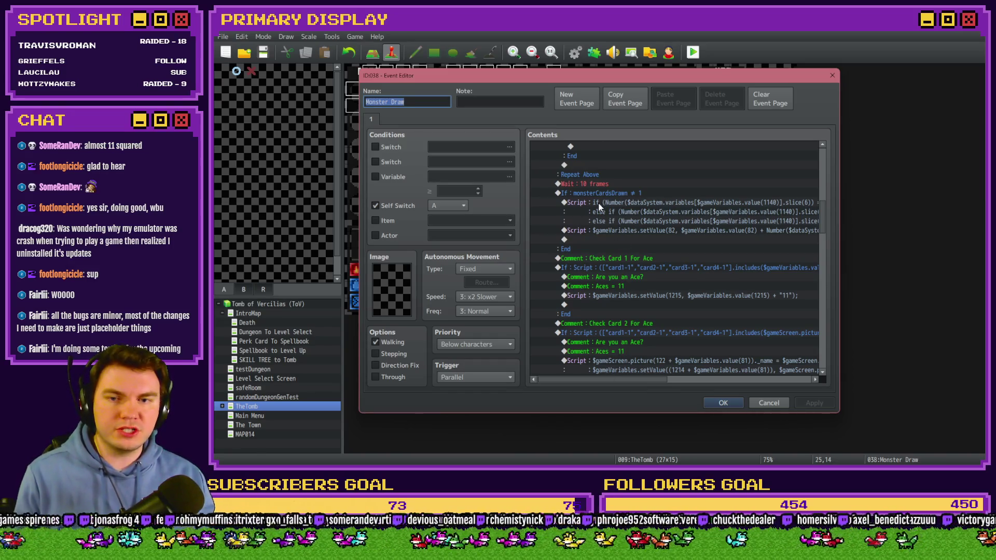
left_click_drag(633, 381, 690, 380)
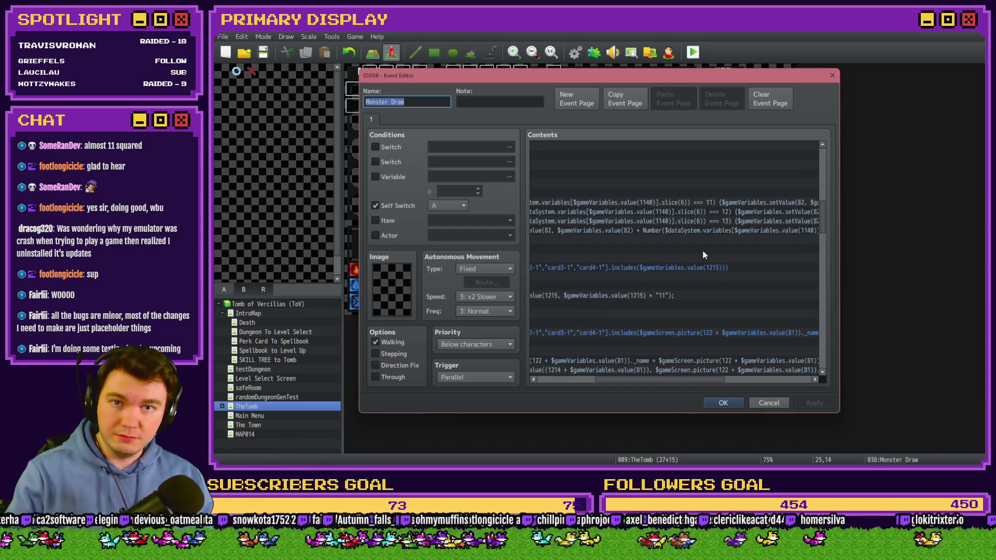
left_click_drag(677, 378, 754, 384)
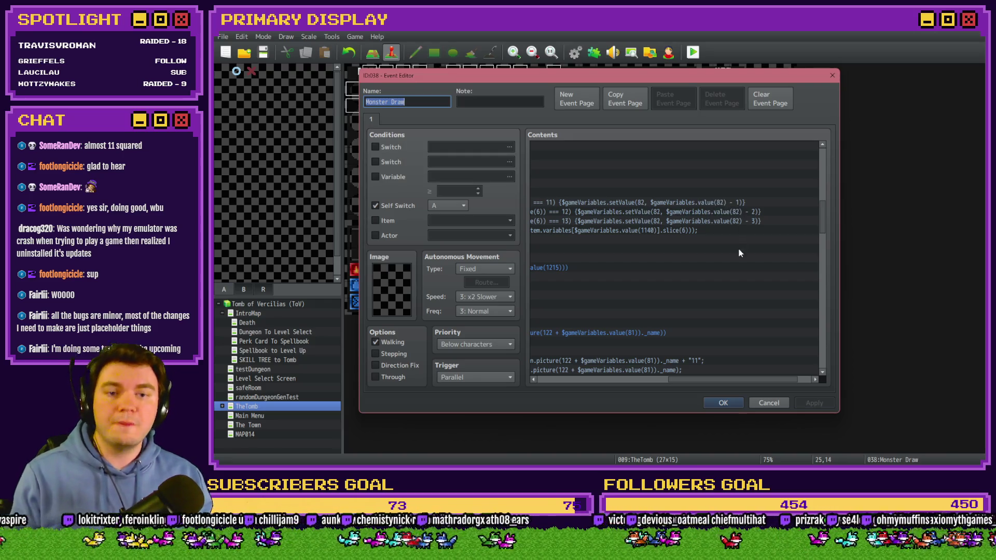
mouse_move(733, 381)
left_mouse_down()
mouse_move(618, 378)
mouse_move(658, 381)
left_mouse_up()
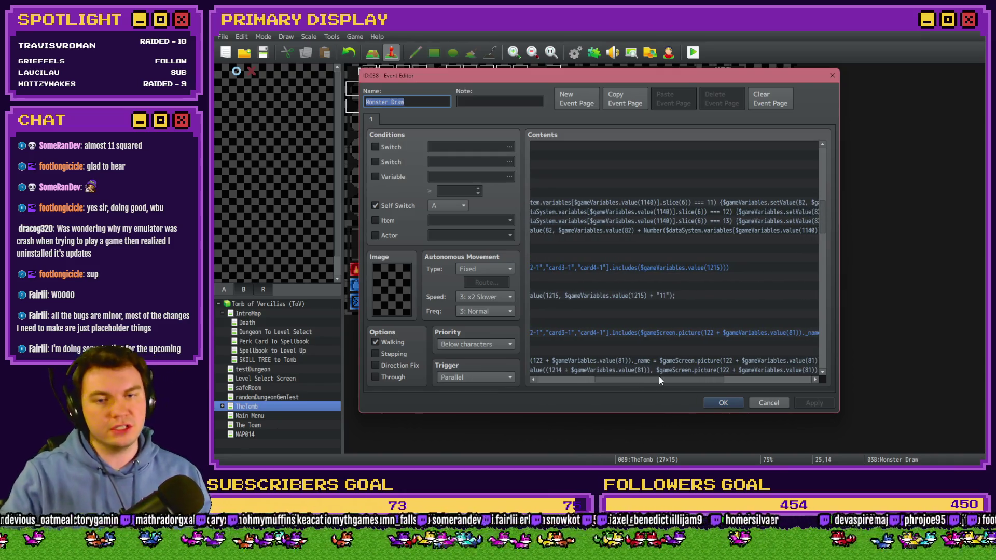
left_click_drag(658, 380, 724, 383)
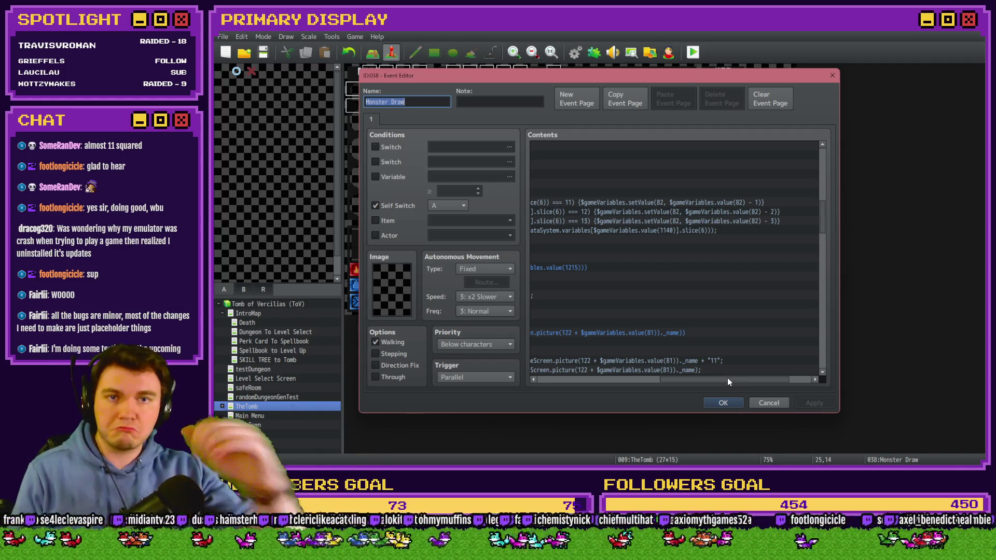
left_click_drag(727, 381, 604, 381)
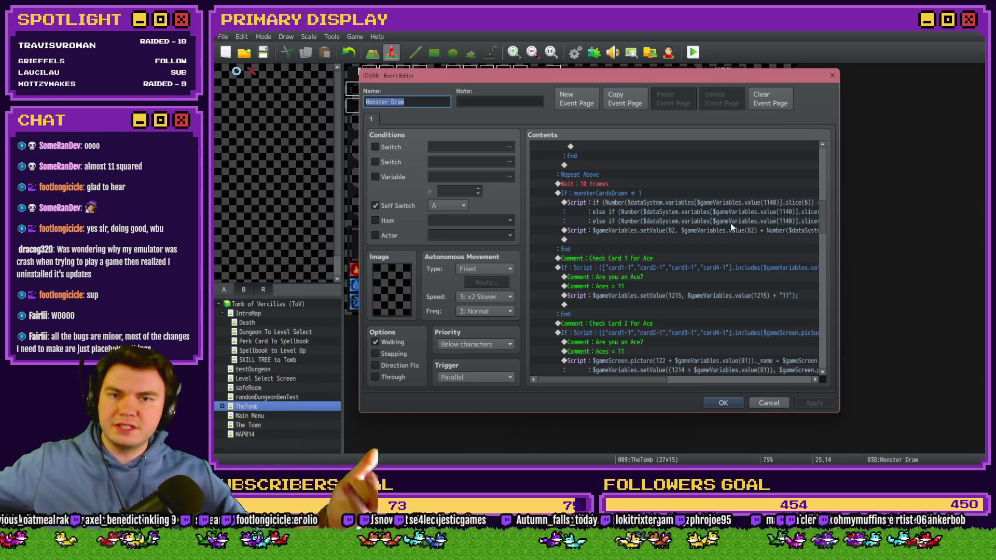
mouse_move(639, 378)
left_mouse_down()
mouse_move(670, 385)
mouse_move(630, 385)
left_mouse_up()
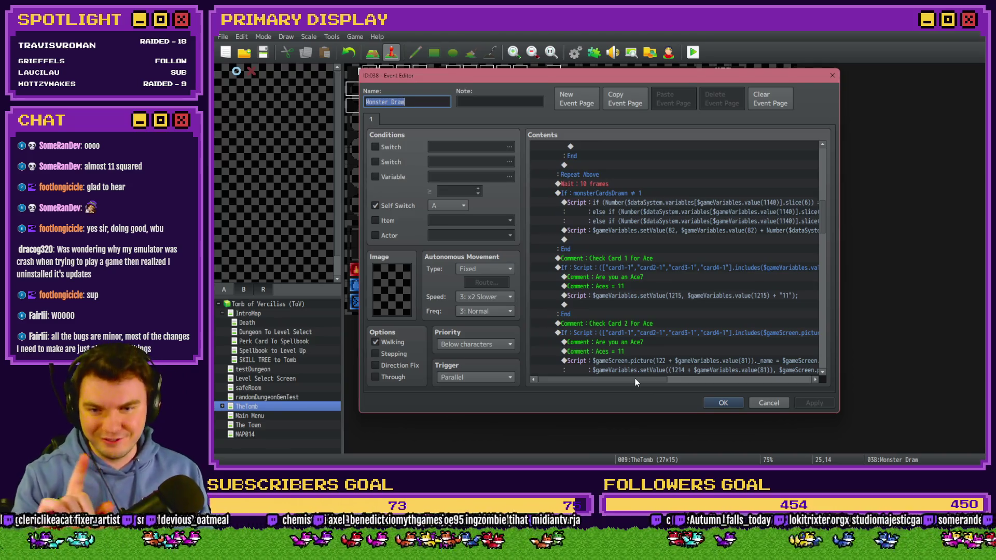
mouse_move(634, 379)
left_mouse_down()
mouse_move(698, 384)
mouse_move(638, 383)
left_mouse_up()
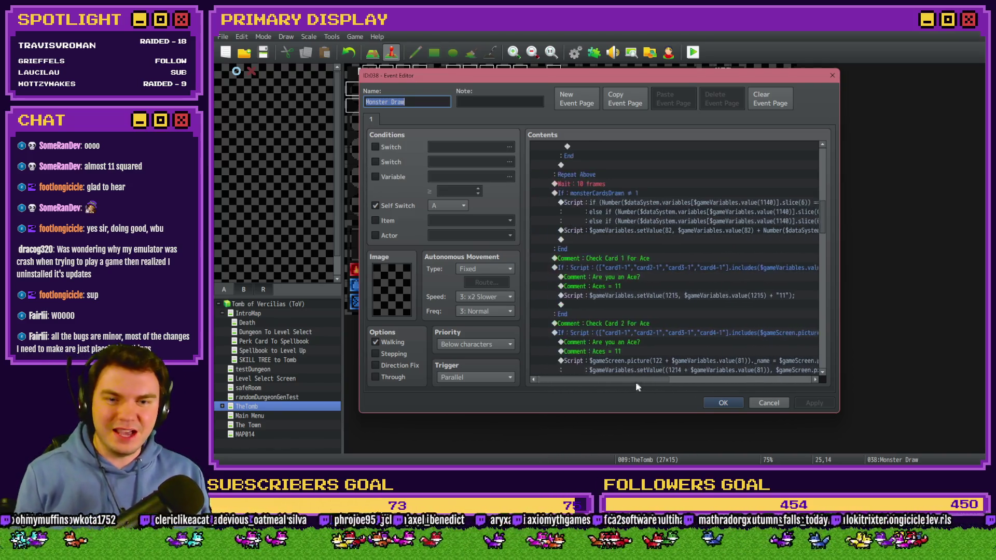
left_click_drag(823, 223, 825, 178)
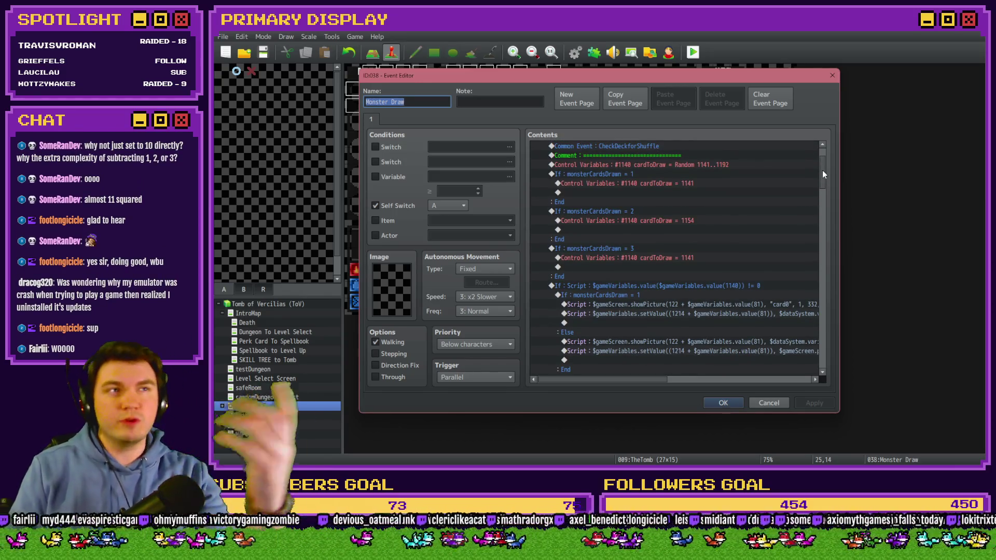
left_click_drag(822, 171, 822, 179)
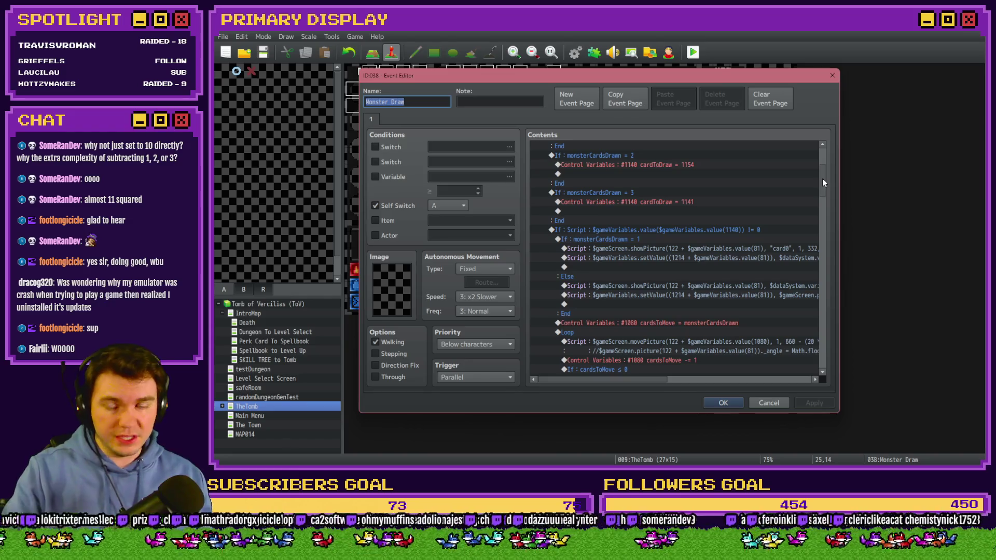
left_click_drag(823, 179, 820, 229)
mouse_move(649, 383)
left_mouse_down()
mouse_move(763, 384)
mouse_move(647, 380)
left_mouse_up()
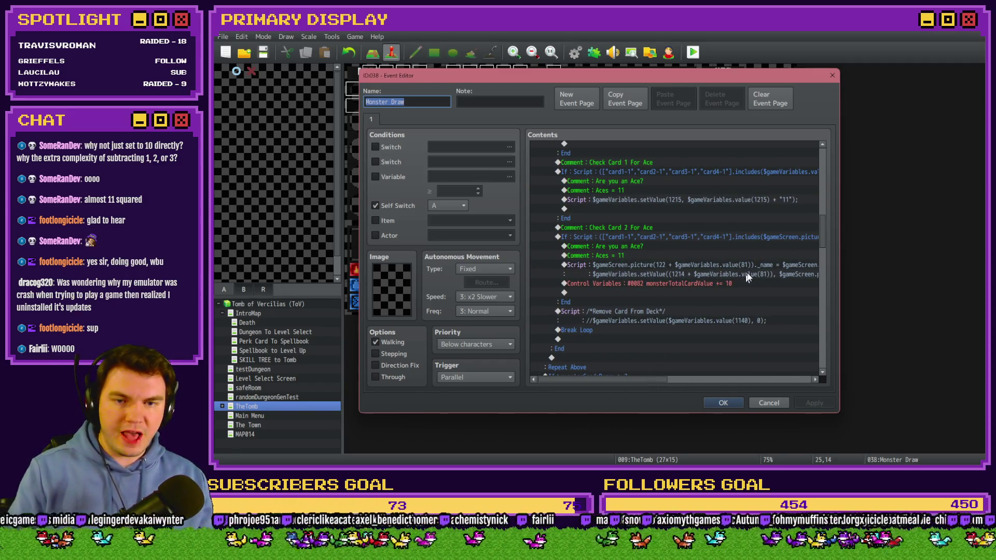
left_click_drag(823, 223, 823, 268)
left_click_drag(824, 269, 826, 274)
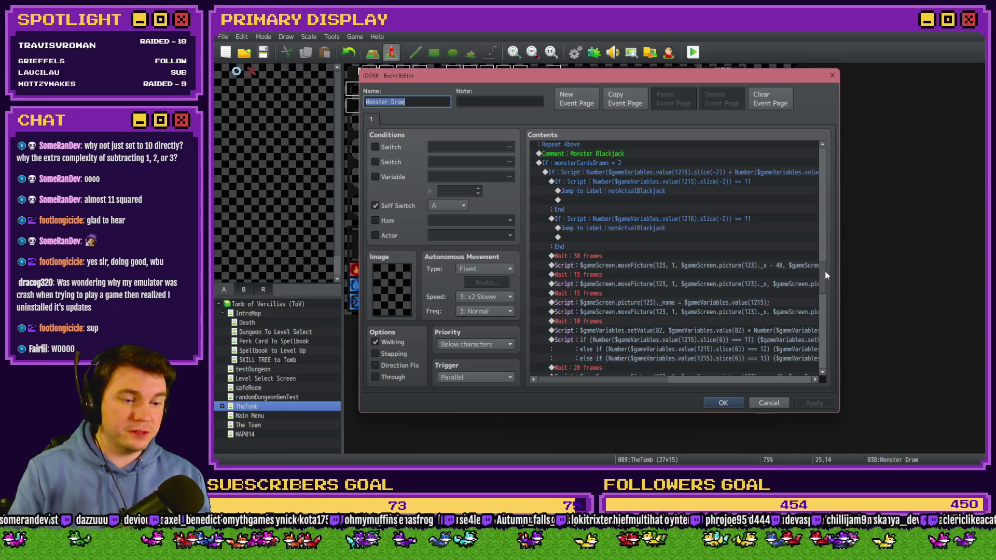
left_click_drag(825, 275, 825, 213)
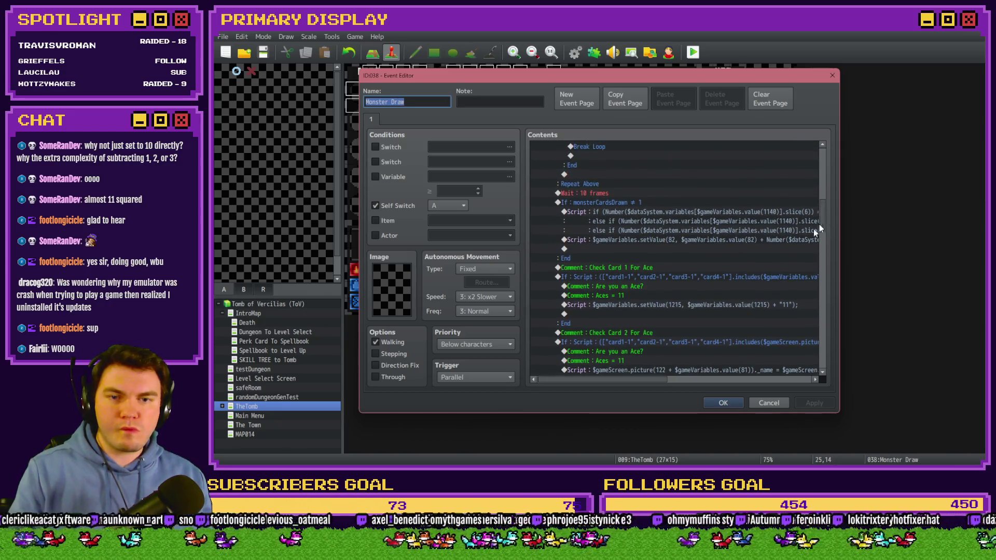
left_click_drag(625, 381, 748, 385)
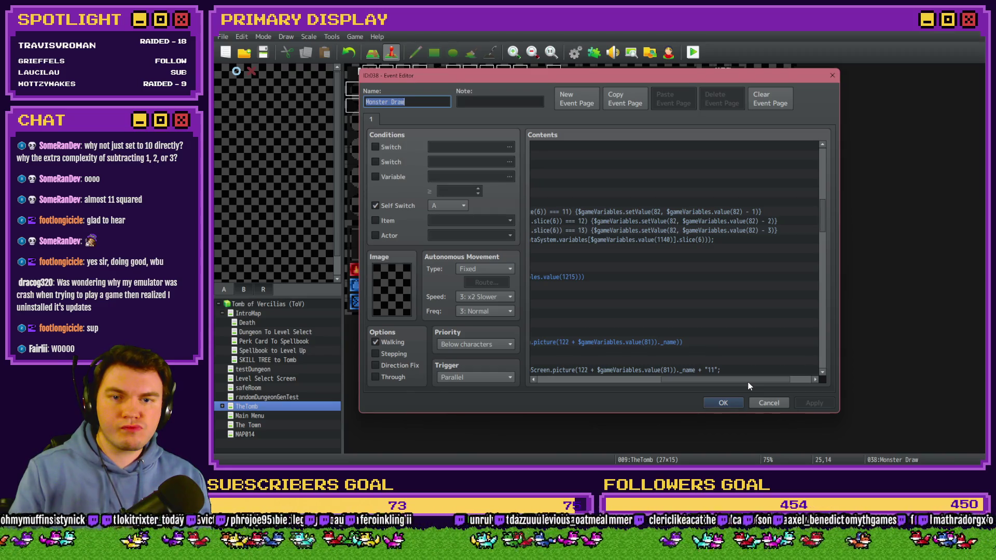
left_click_drag(748, 385, 647, 381)
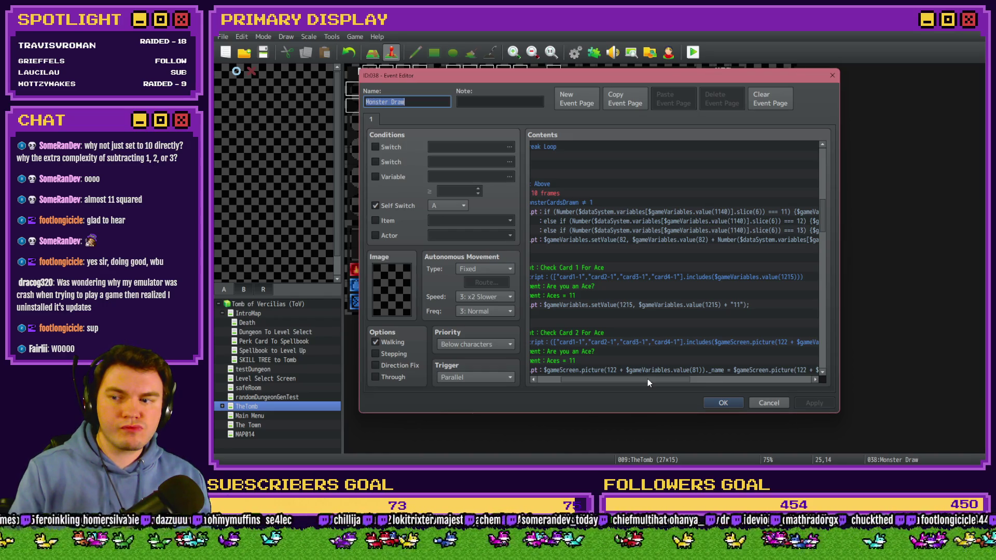
left_click_drag(647, 382, 646, 384)
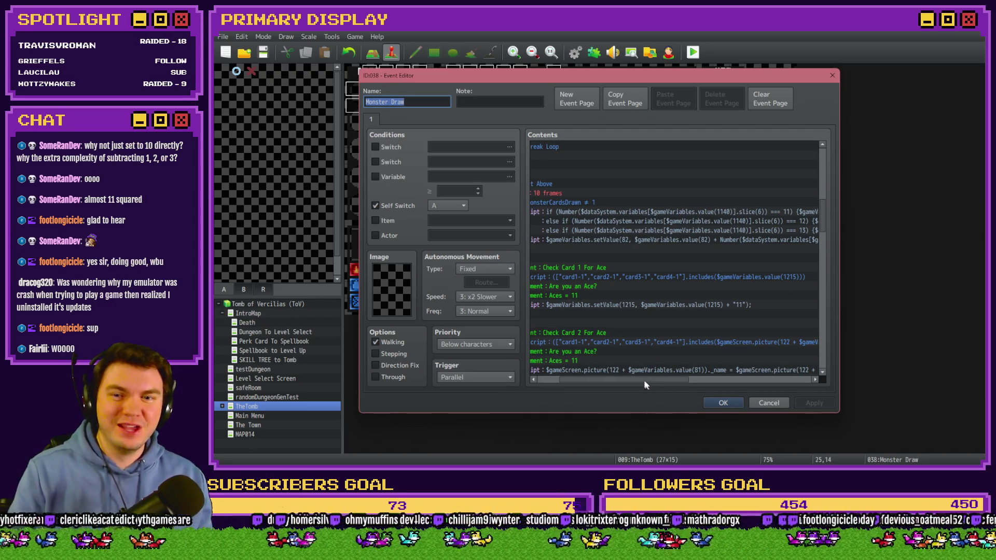
left_click(563, 213)
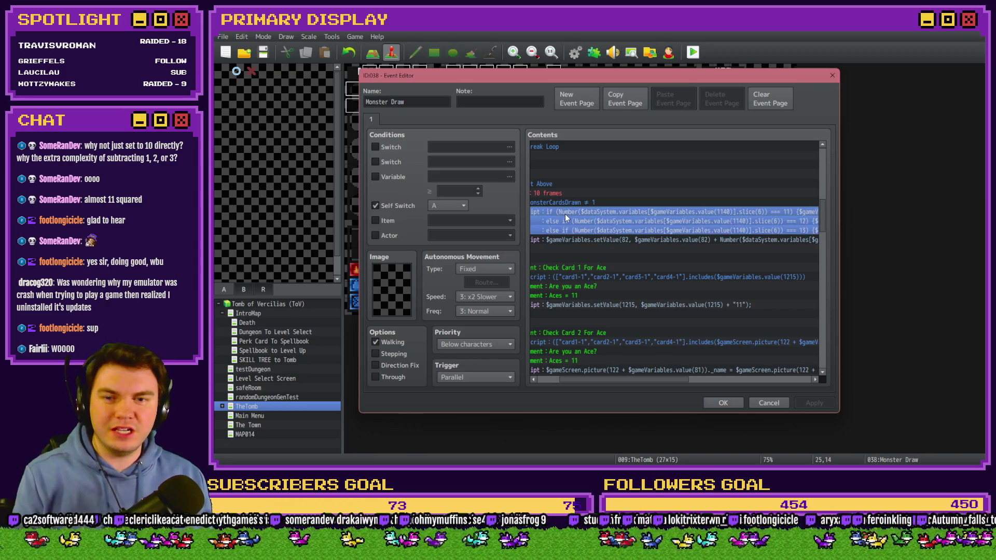
double_click(565, 215)
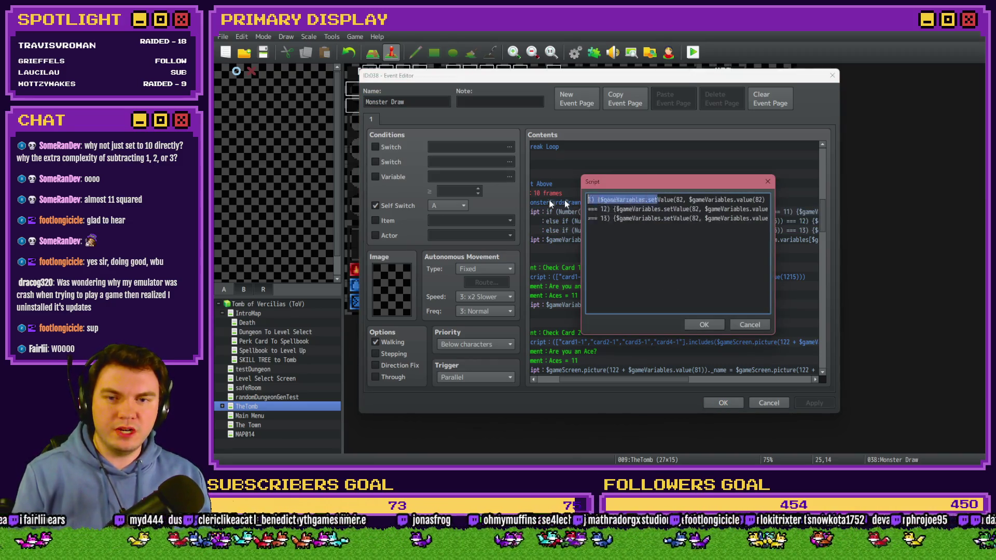
left_click(622, 200)
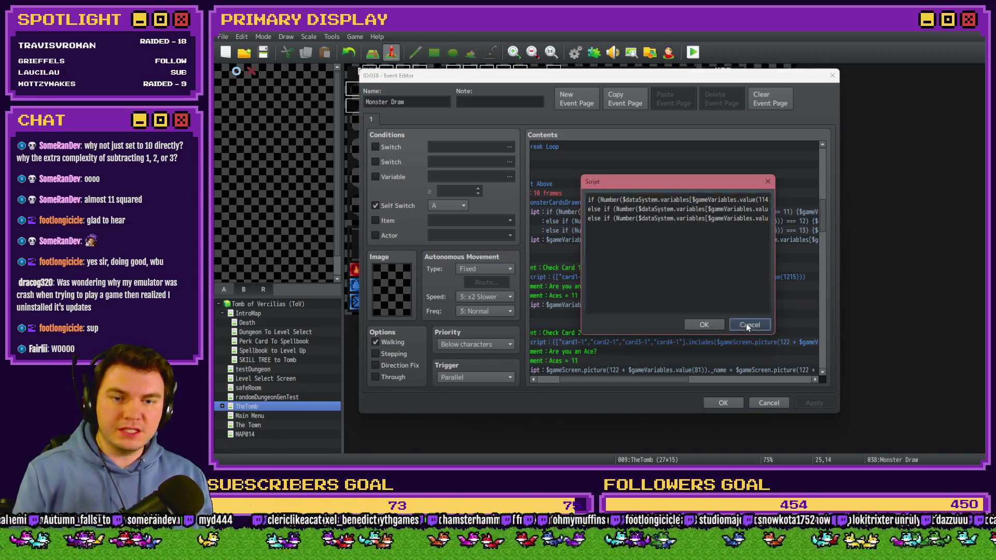
left_click(747, 324)
left_click_drag(665, 382, 639, 380)
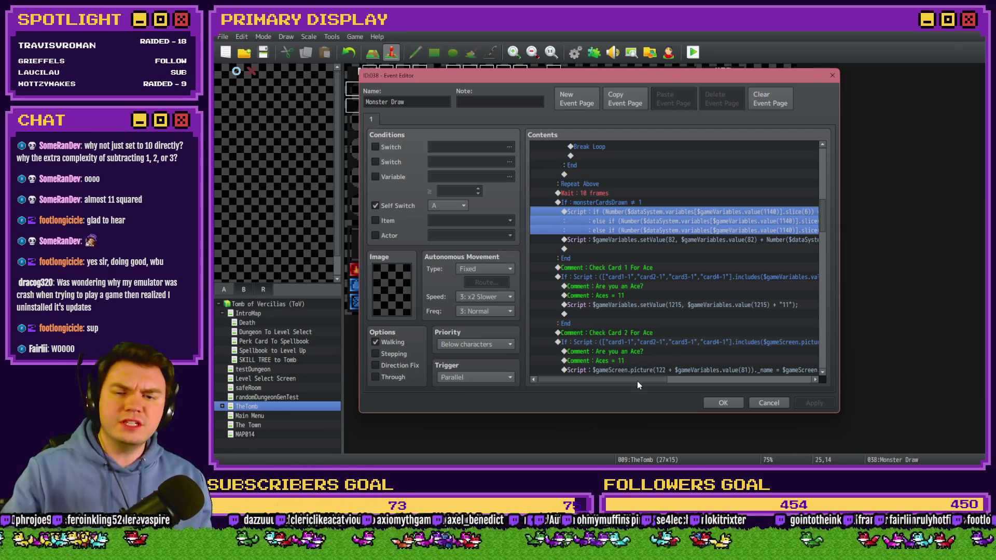
left_click_drag(640, 381, 657, 383)
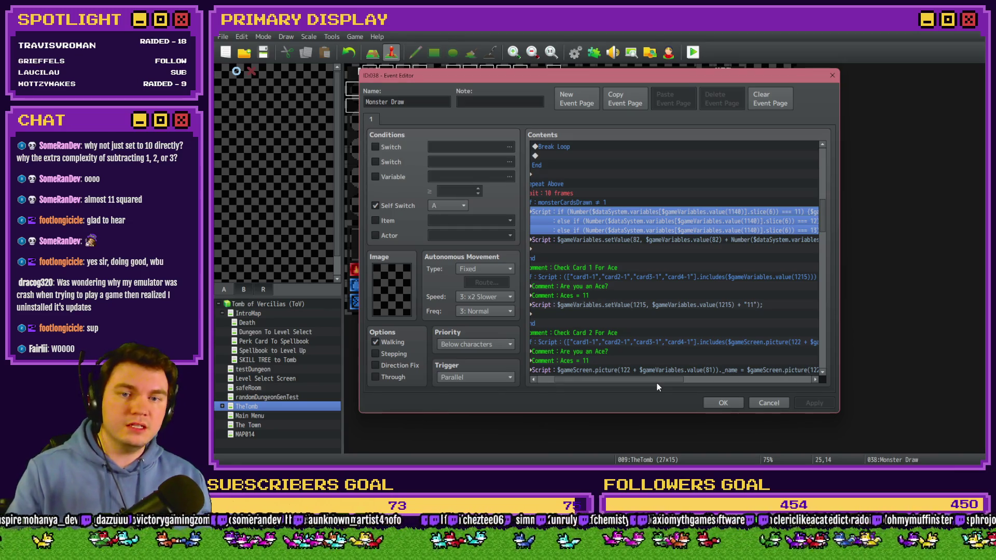
left_click_drag(656, 382, 755, 382)
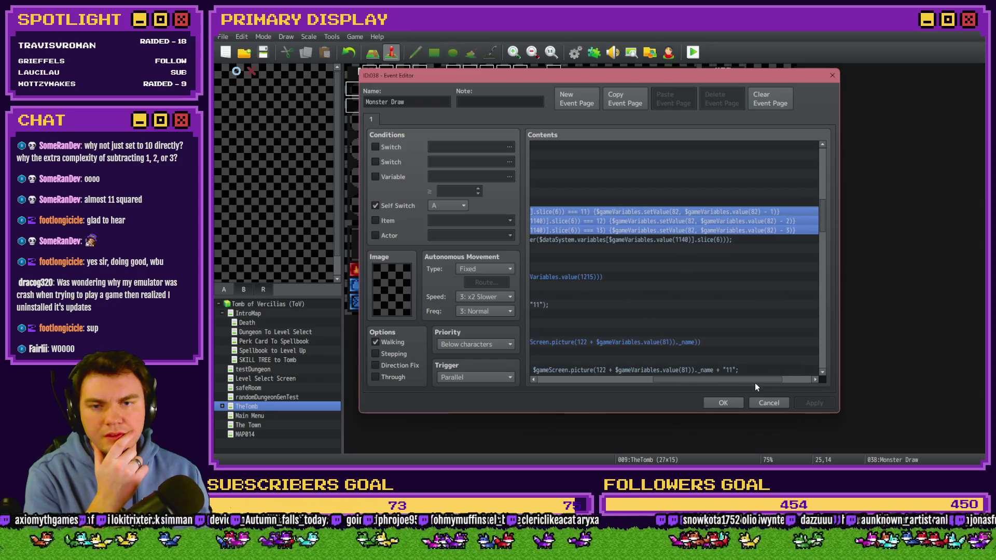
mouse_move(654, 382)
left_mouse_down()
mouse_move(555, 383)
mouse_move(648, 380)
left_mouse_up()
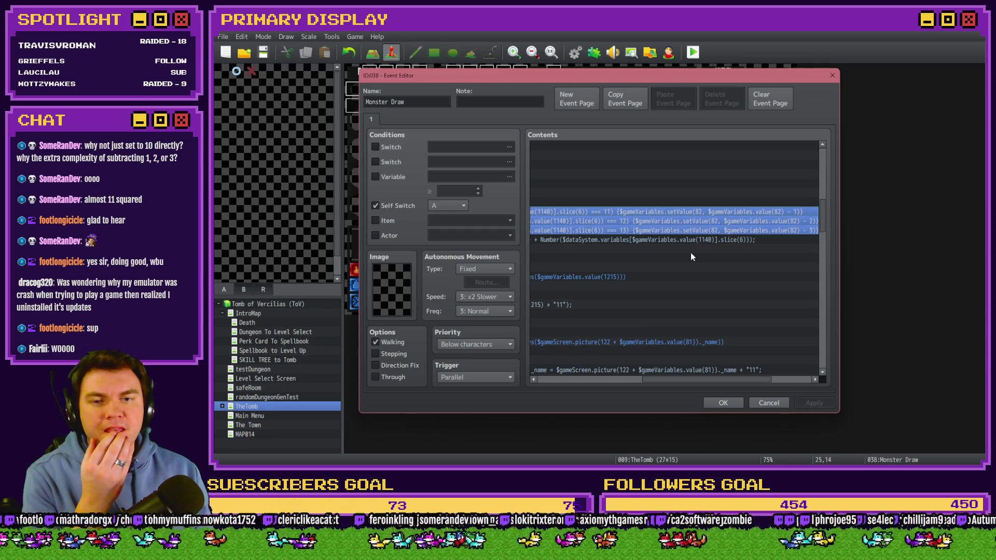
left_click(375, 177)
left_click(509, 177)
scroll(545, 217, "up", 13)
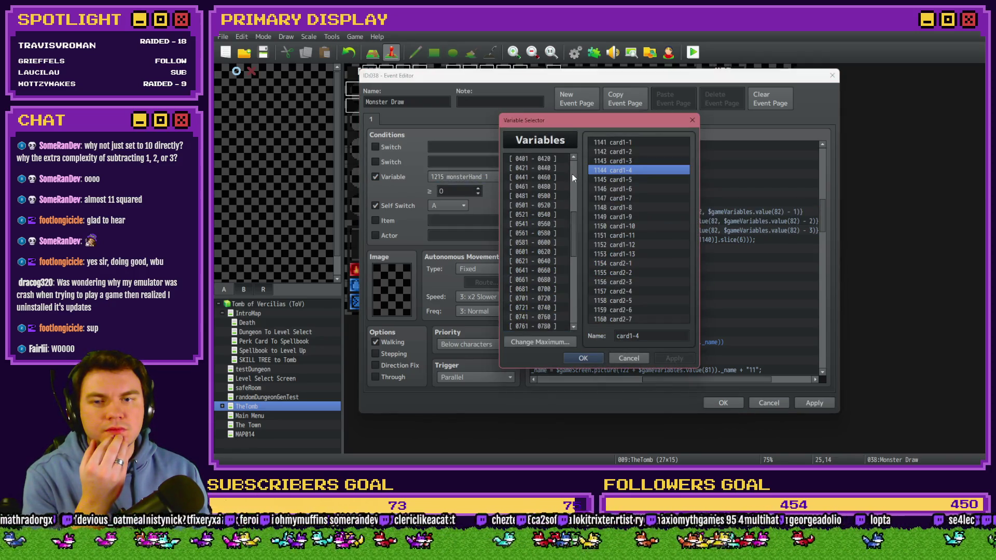
left_click(553, 177)
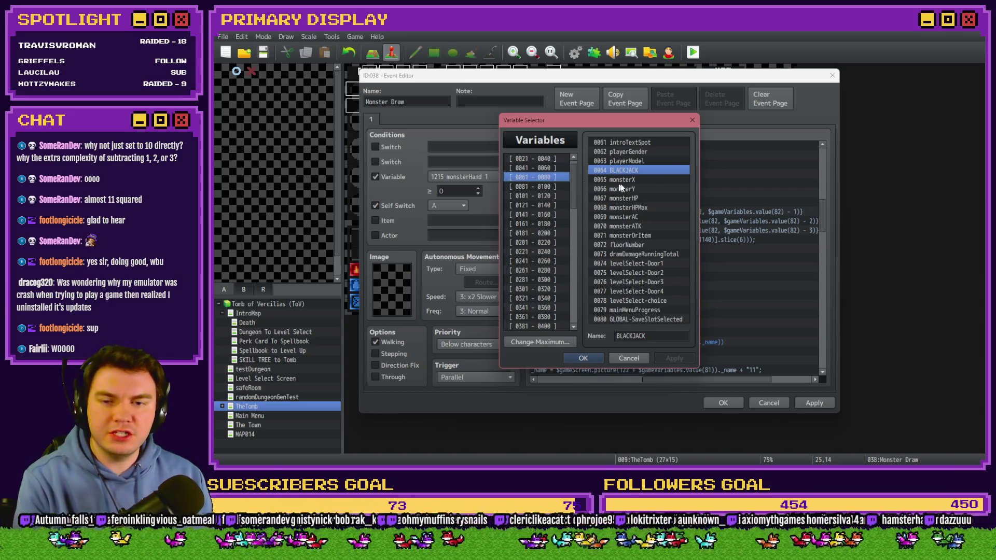
key("Down")
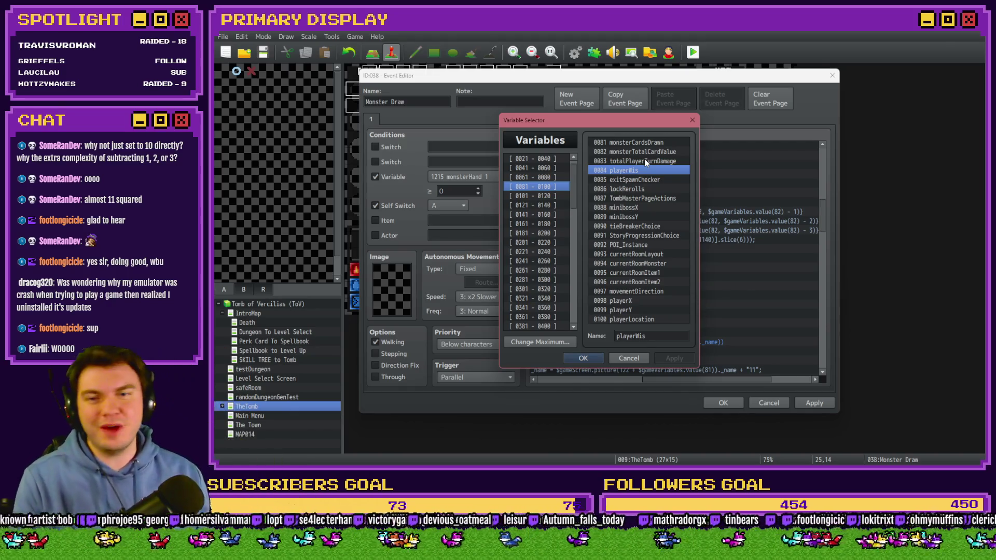
key("Escape")
left_click(375, 177)
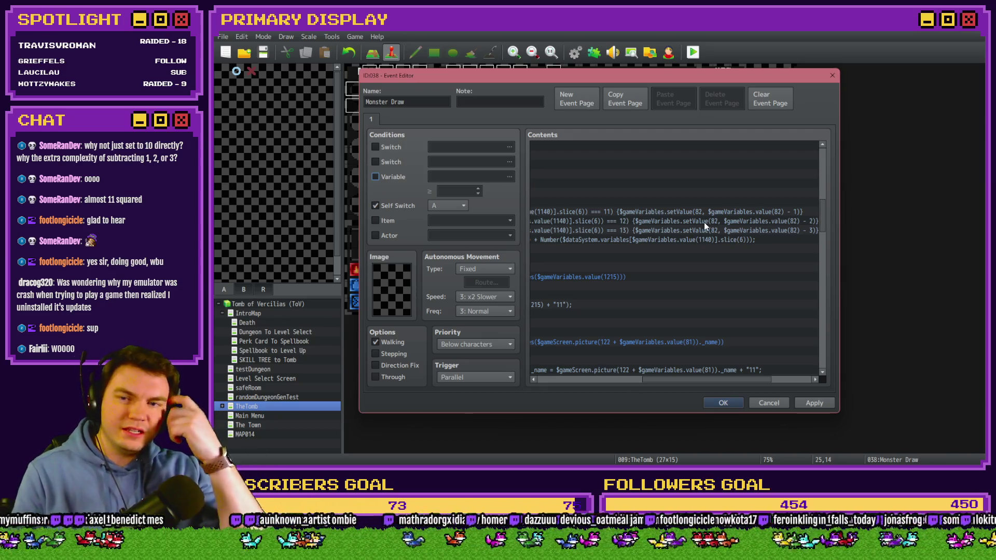
left_click_drag(679, 382, 635, 381)
scroll(685, 235, "right", 3)
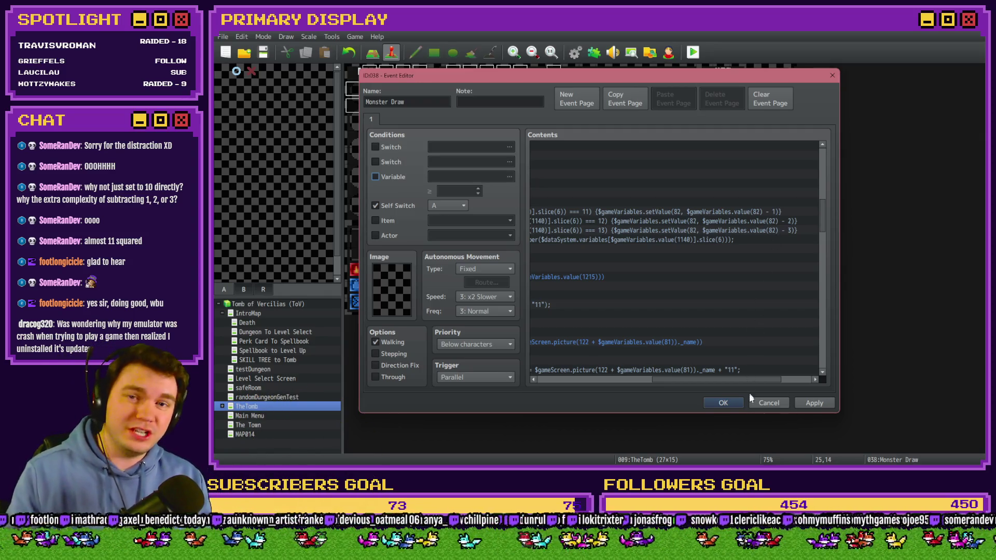
left_click_drag(759, 379, 752, 381)
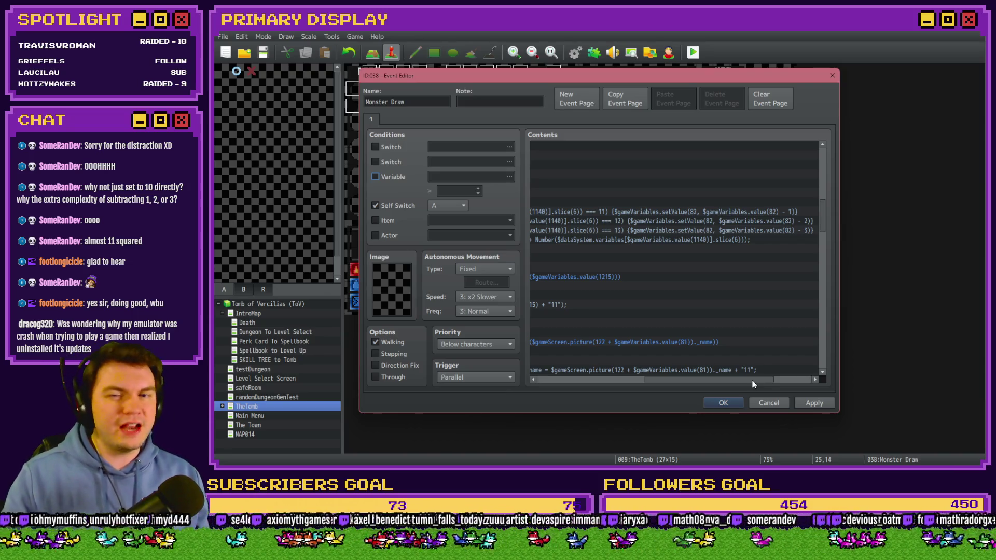
mouse_move(752, 380)
left_mouse_down()
mouse_move(643, 386)
mouse_move(658, 393)
left_mouse_up()
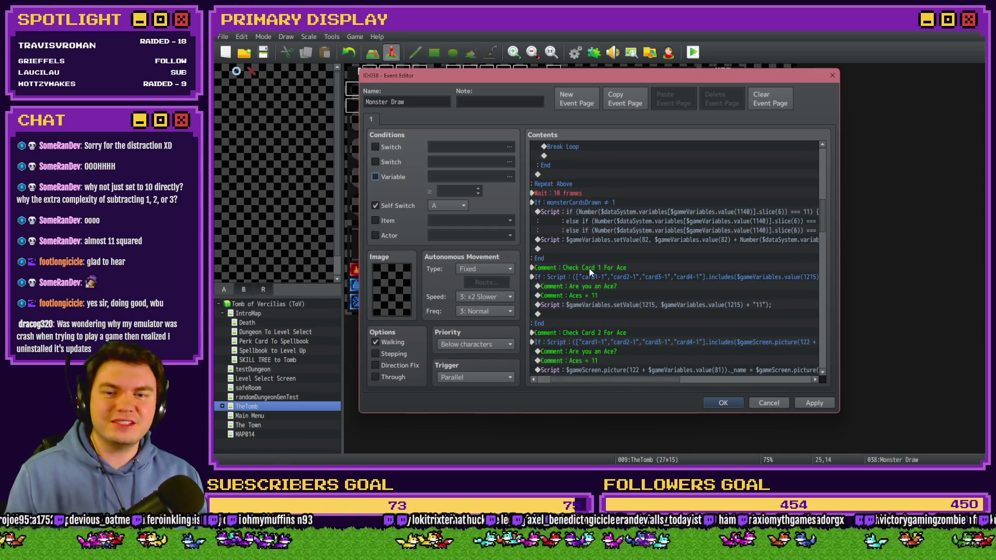
left_click(608, 269)
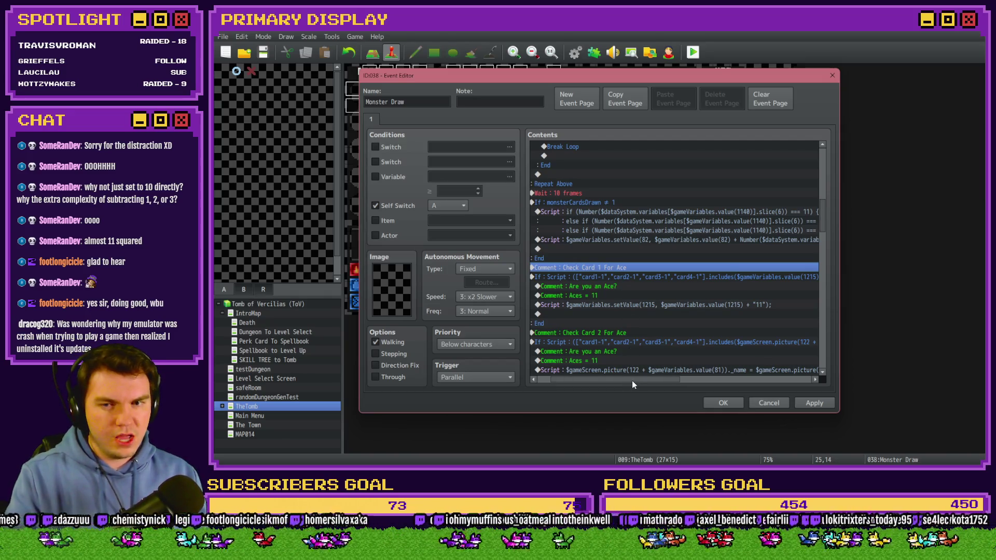
left_click_drag(632, 381, 617, 381)
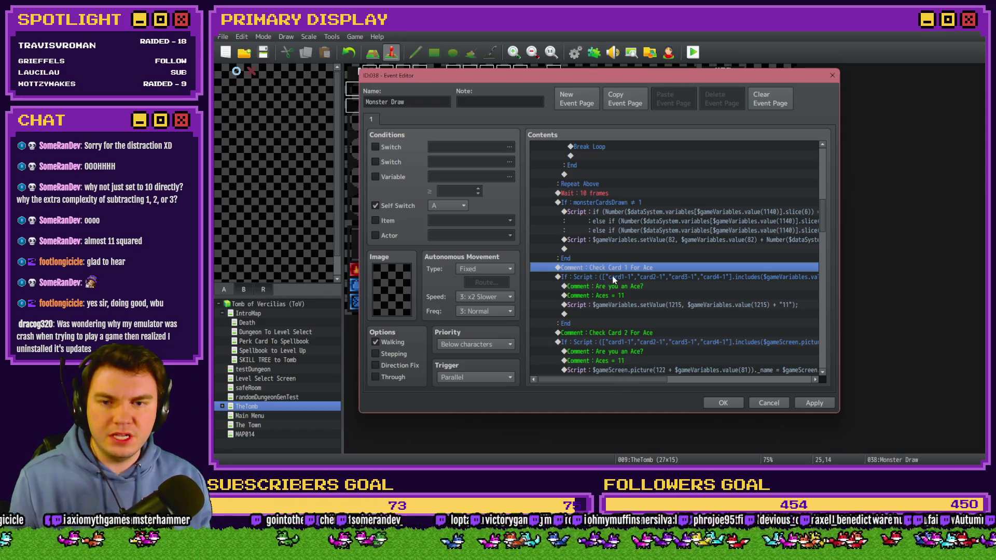
left_click_drag(640, 379, 650, 378)
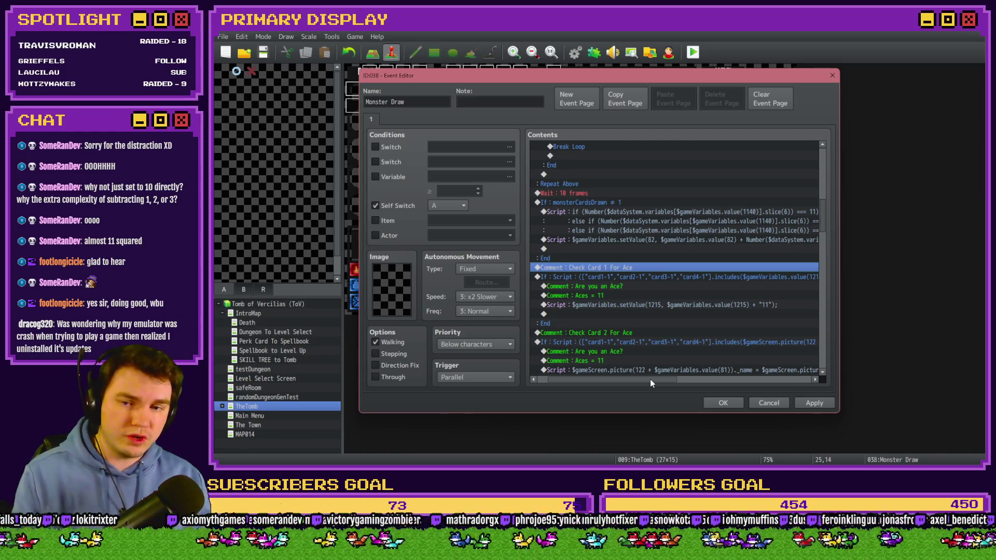
left_click_drag(649, 378, 670, 382)
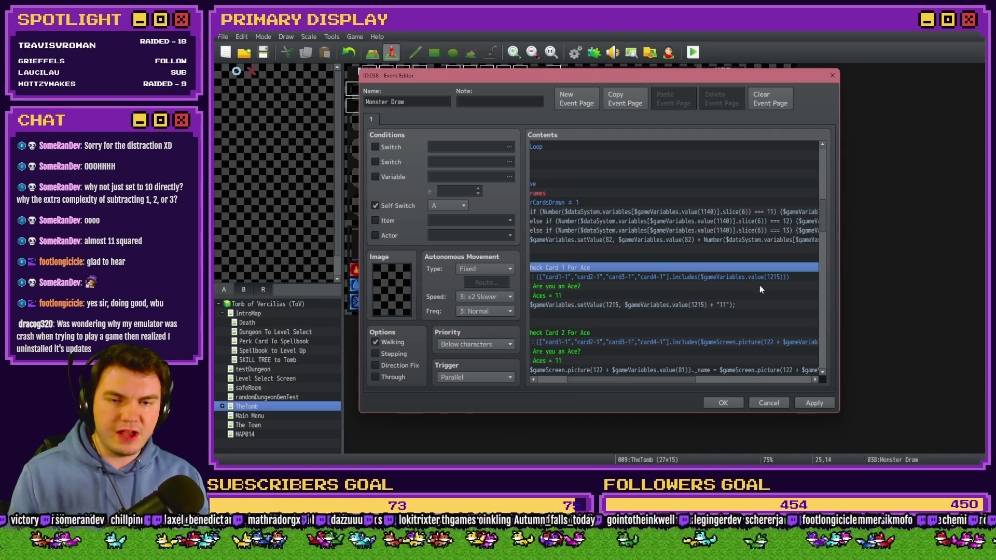
Step: Enable a variable condition and pick 1215 monsterHand 1 from the 1201–1220 range
left_click(393, 176)
left_click(472, 176)
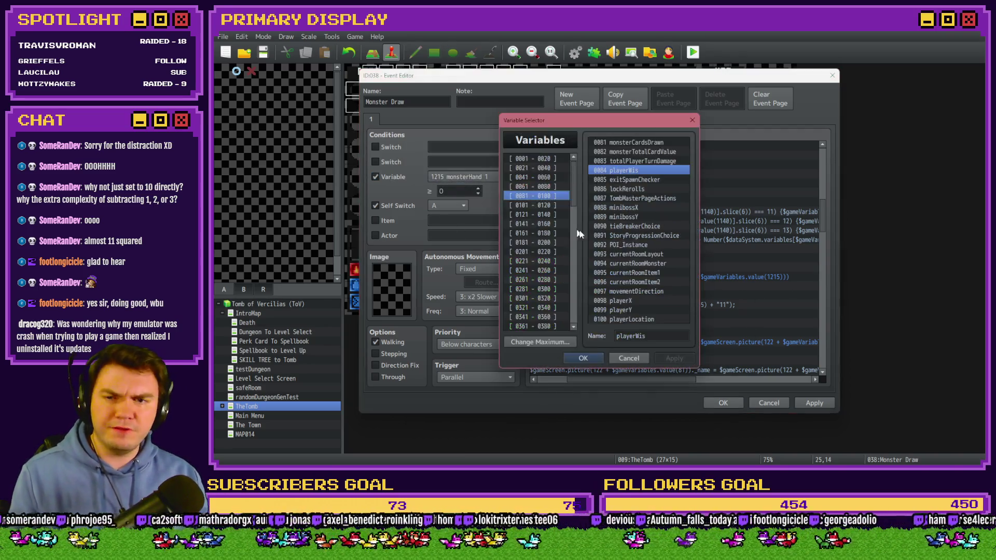
scroll(560, 290, "down", 10)
left_click(542, 282)
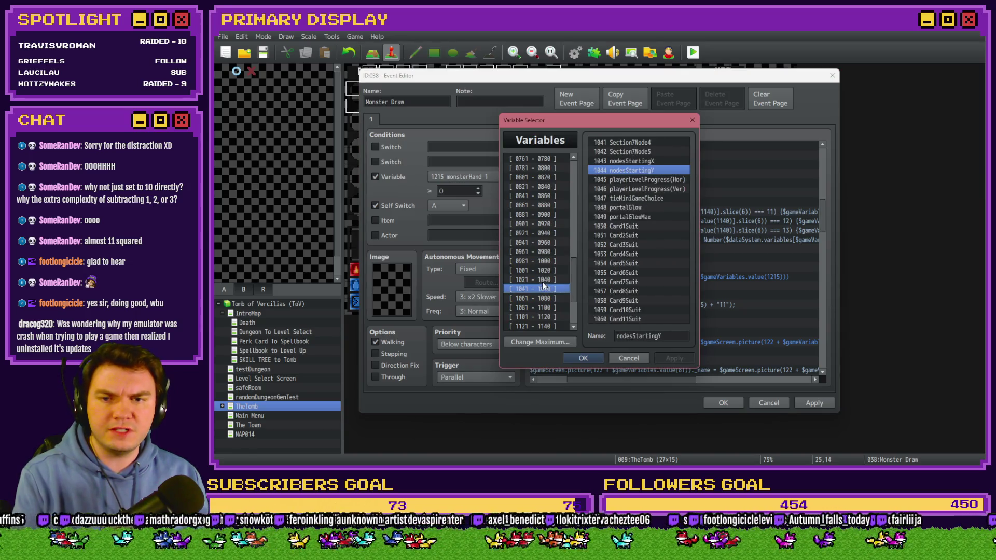
key("Down")
key("Down")
key("Down")
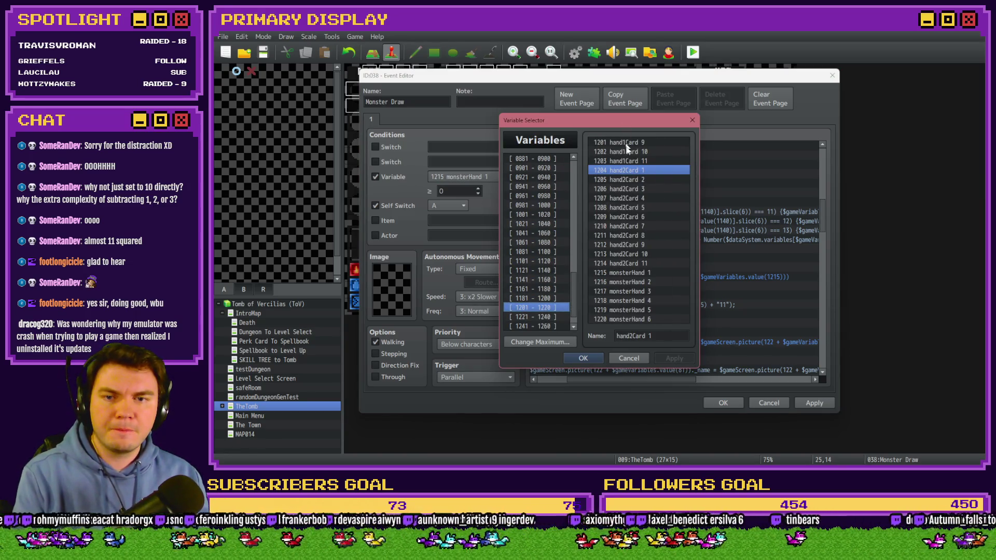
left_click(626, 274)
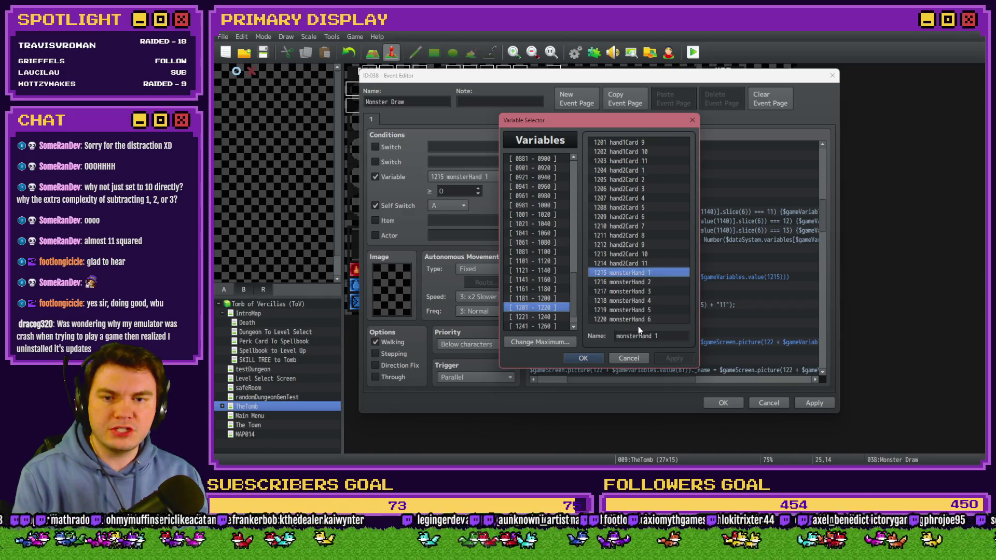
Step: Cancel the variable list and untick the variable condition, leaving only the self switch A condition
left_click(636, 363)
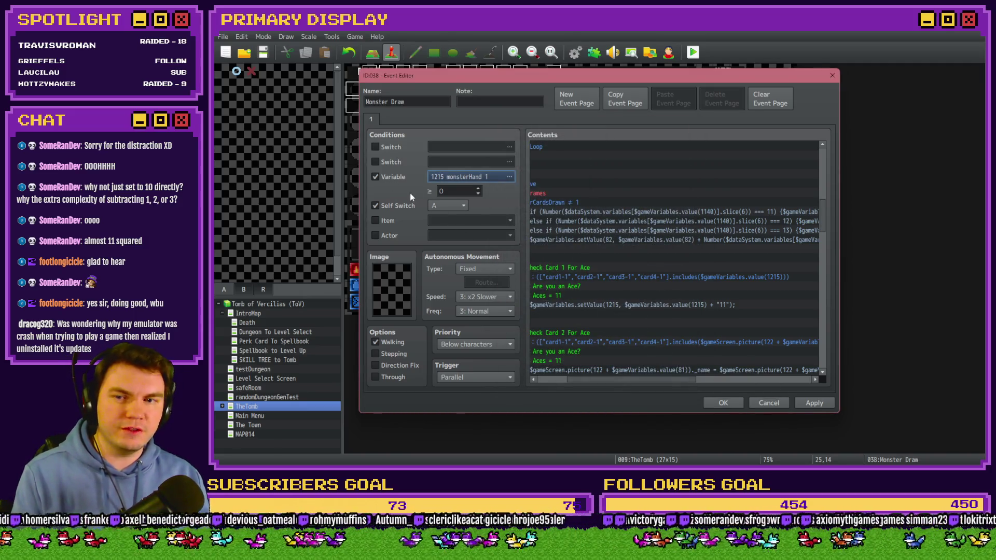
left_click(394, 178)
left_click_drag(651, 383, 616, 384)
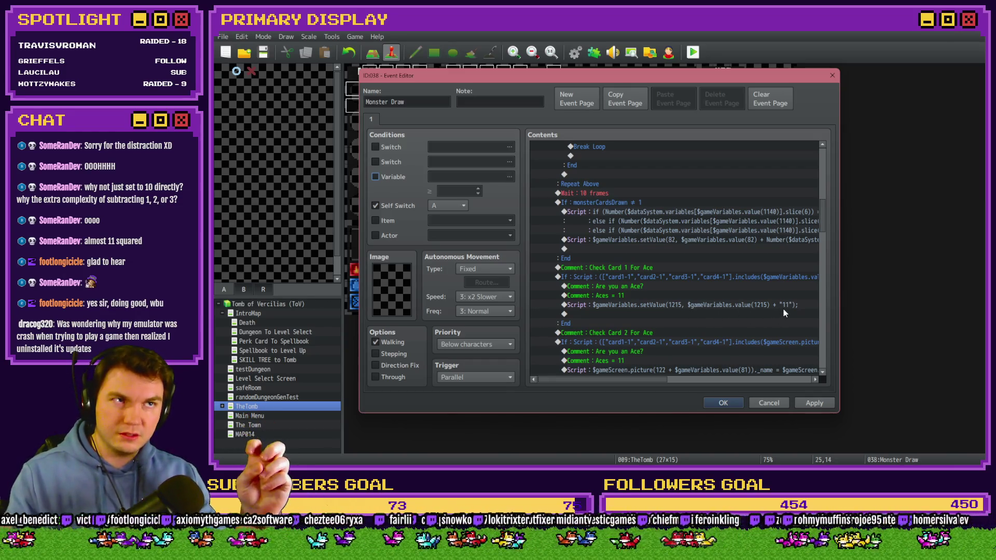
Step: Scroll through the Monster Draw contents list to review its commands
scroll(783, 309, "down", 2)
scroll(783, 311, "down", 2)
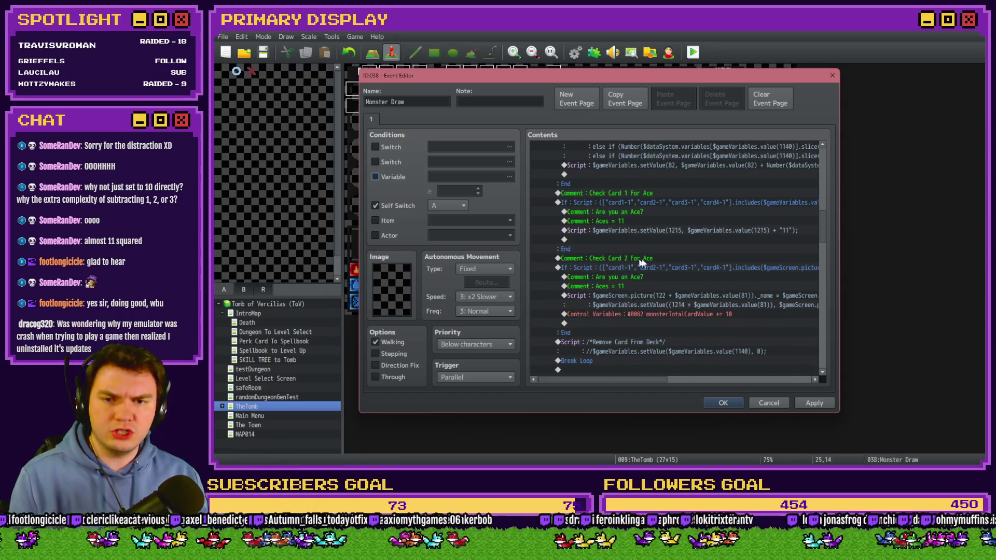
scroll(641, 262, "down", 1)
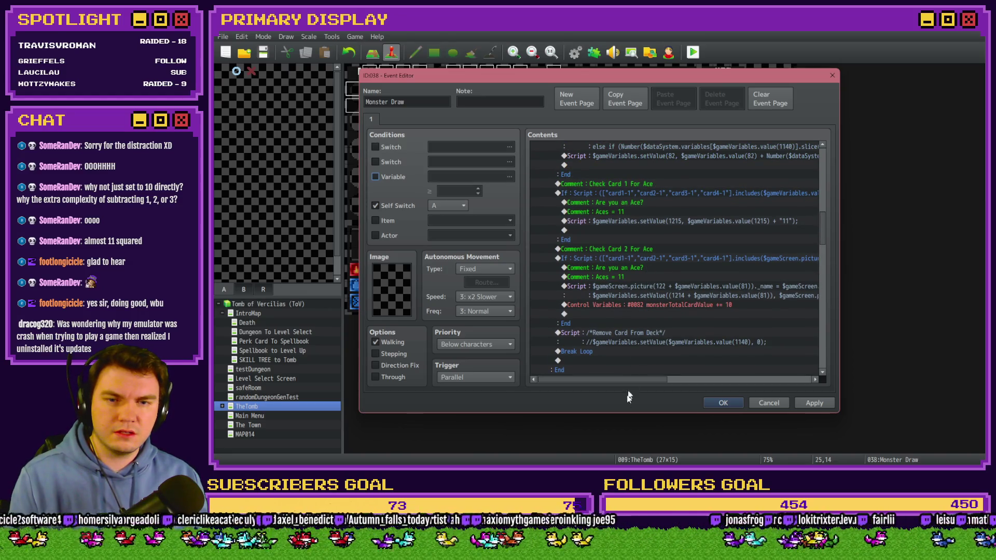
mouse_move(637, 381)
left_mouse_down()
mouse_move(706, 385)
mouse_move(664, 379)
left_mouse_up()
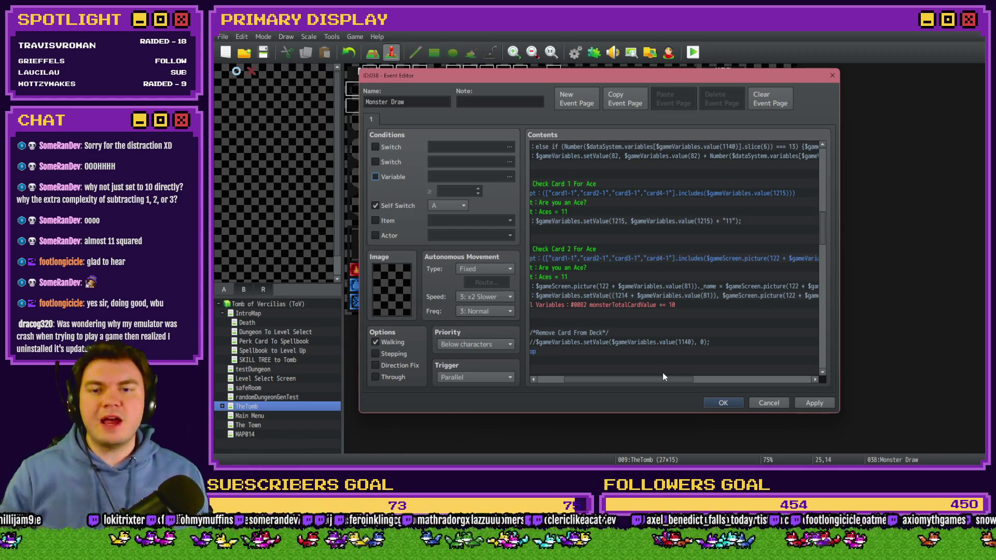
mouse_move(639, 387)
left_mouse_down()
mouse_move(616, 384)
mouse_move(627, 384)
left_mouse_up()
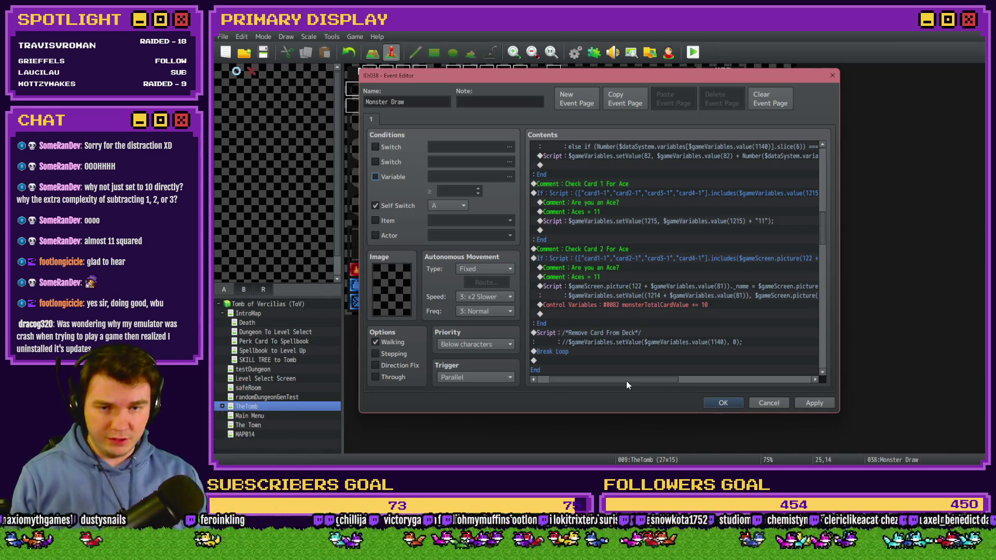
left_click_drag(625, 382, 612, 389)
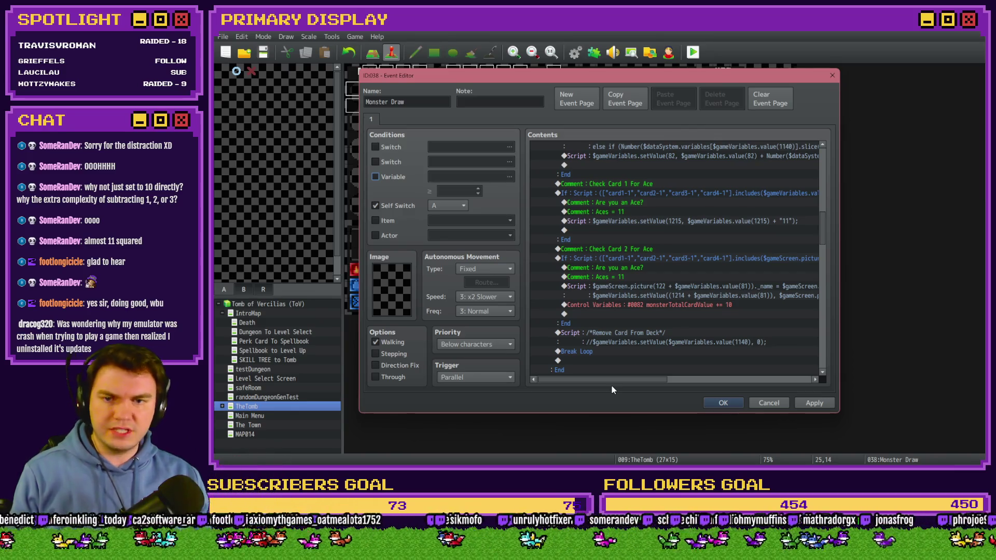
scroll(674, 311, "up", 3)
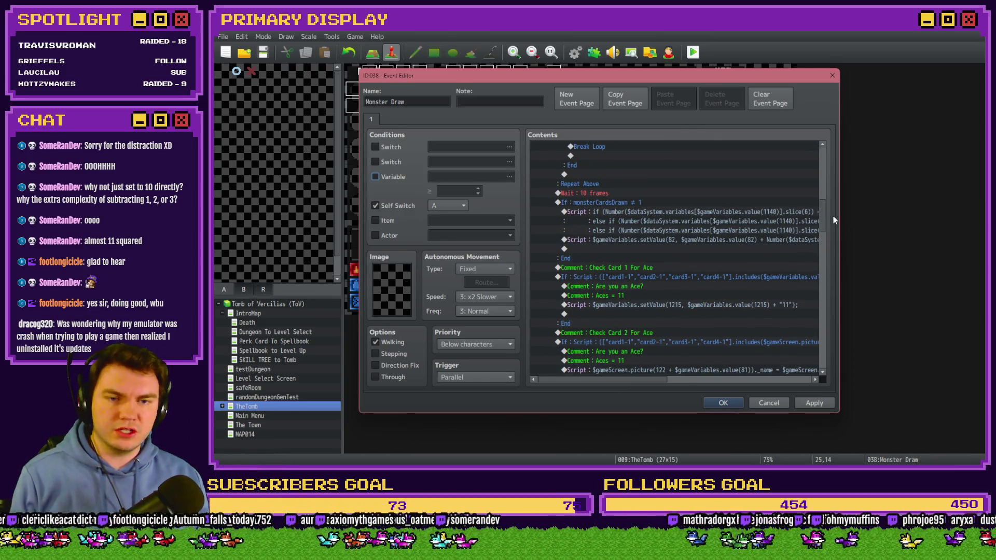
mouse_move(822, 214)
left_mouse_down()
mouse_move(821, 163)
mouse_move(823, 173)
left_mouse_up()
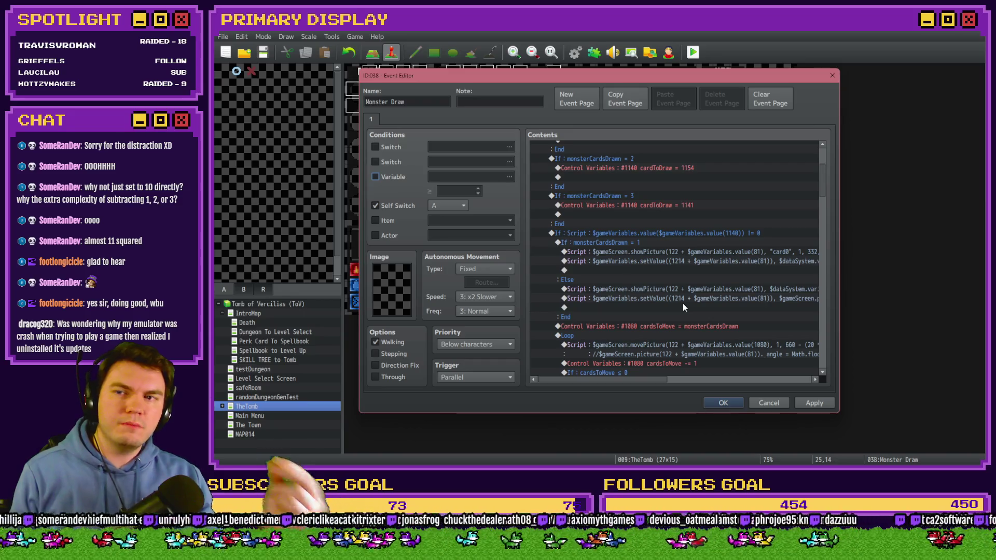
left_click_drag(823, 186, 821, 202)
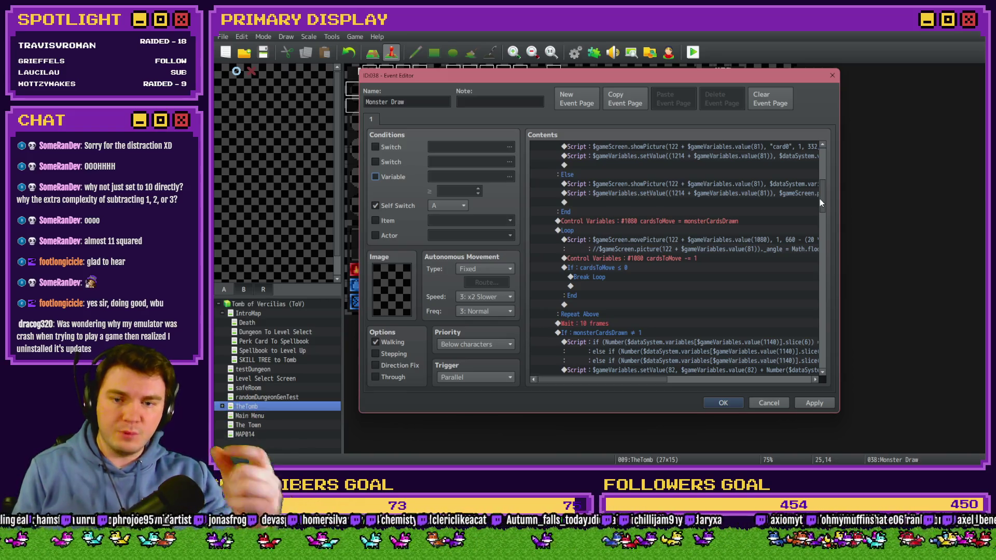
scroll(712, 256, "down", 2)
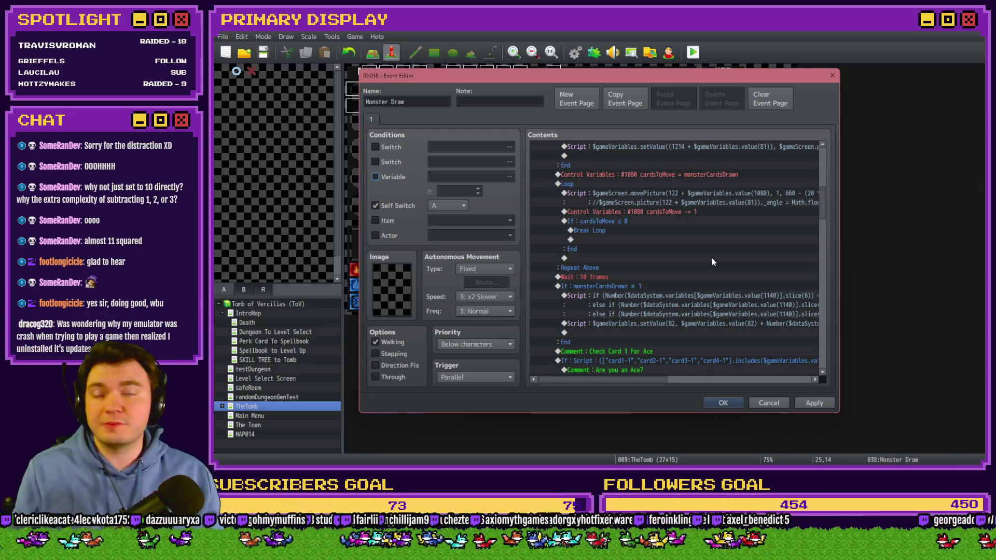
scroll(695, 262, "down", 5)
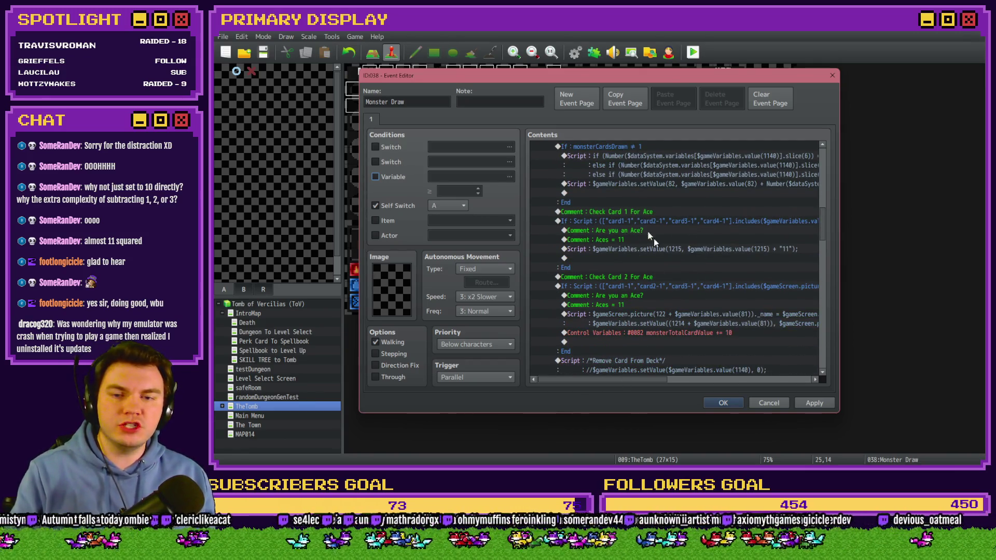
left_click_drag(624, 379, 654, 382)
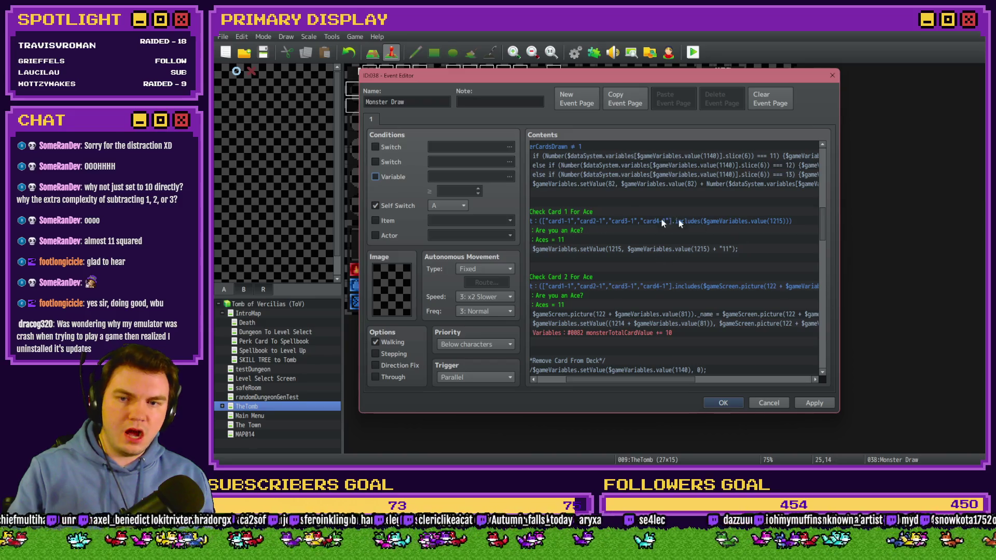
left_click_drag(669, 381, 652, 381)
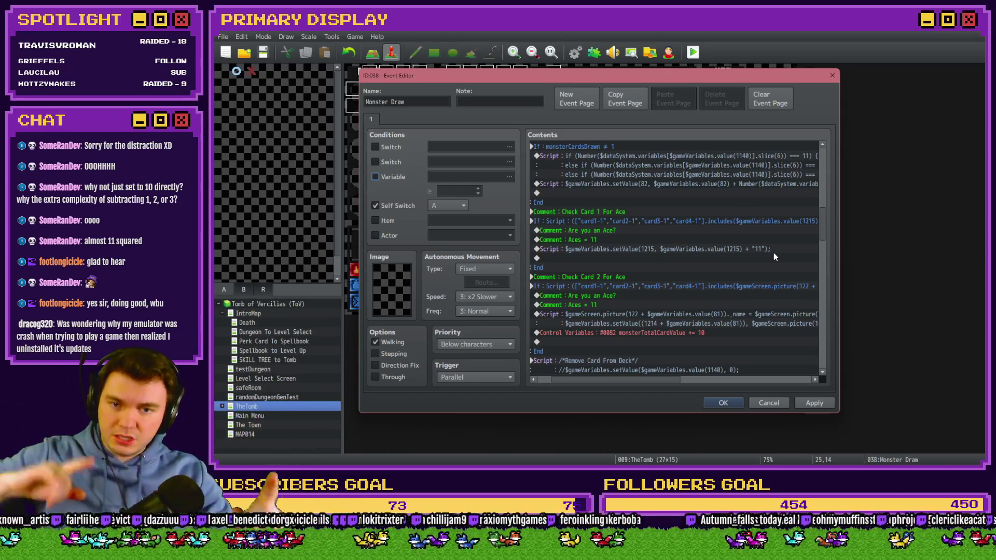
left_click_drag(648, 378, 633, 374)
left_click(618, 277)
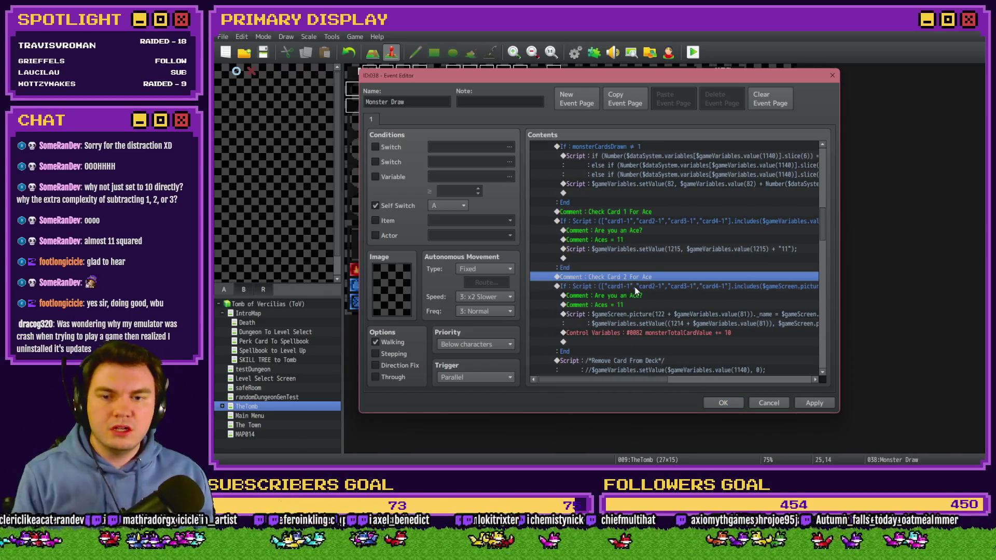
key("Return")
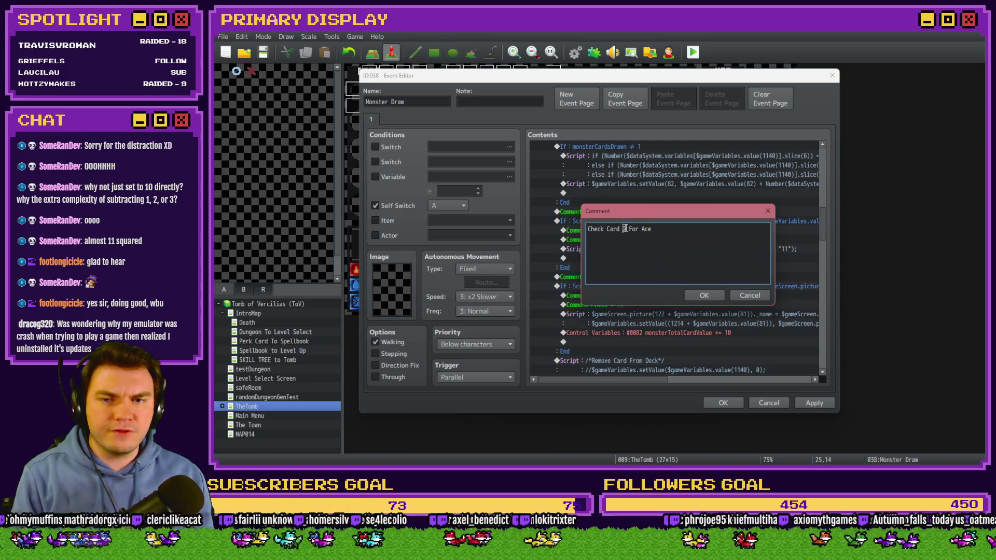
type("+")
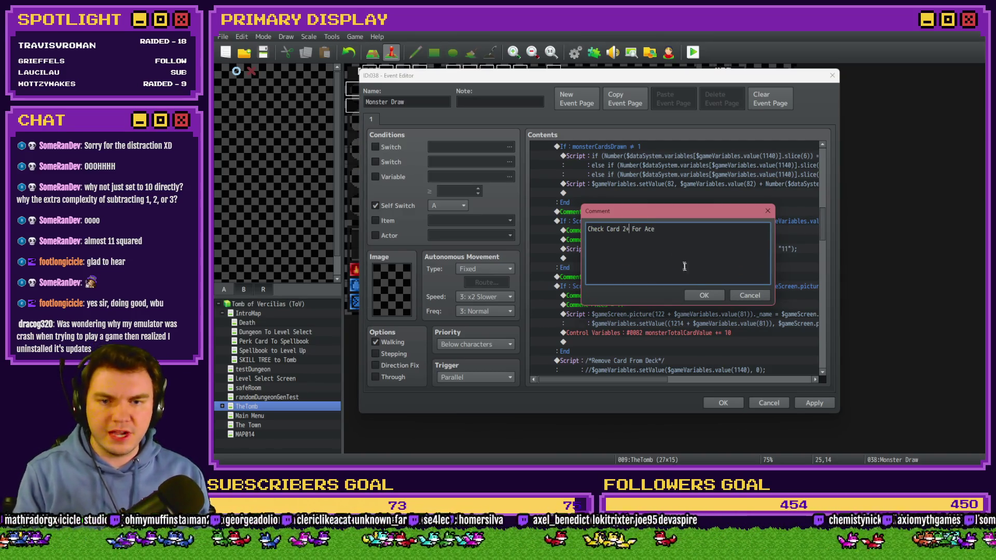
left_click(697, 295)
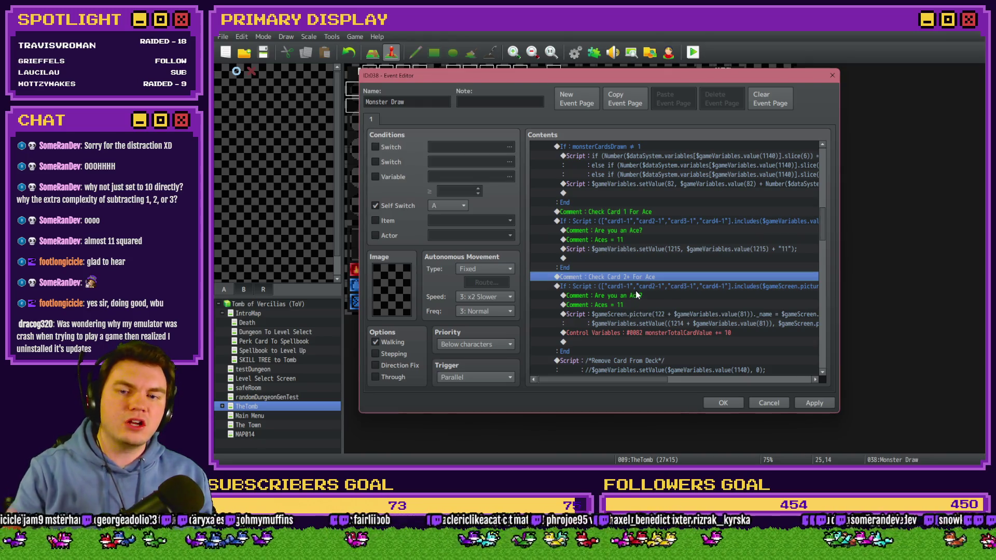
left_click_drag(649, 378, 668, 385)
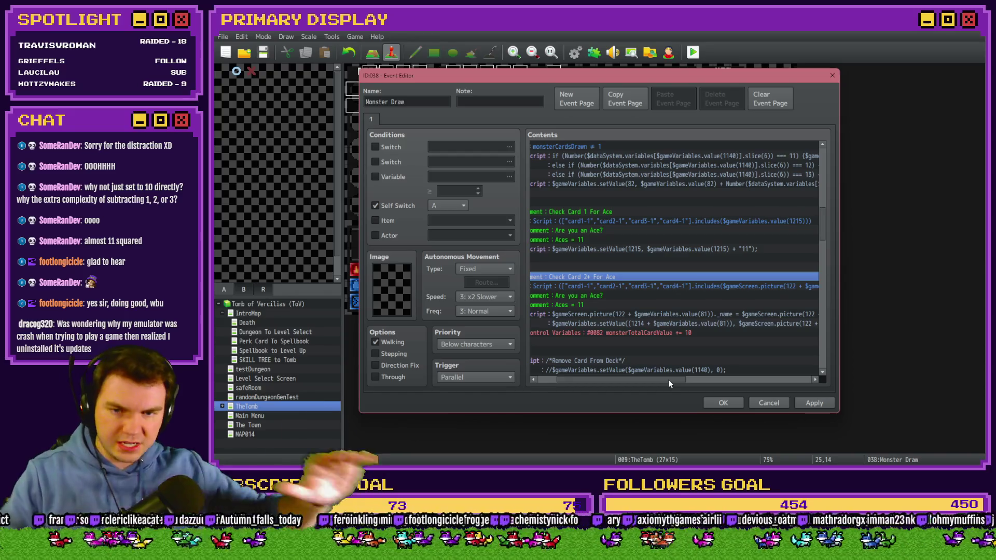
left_click_drag(658, 378, 690, 379)
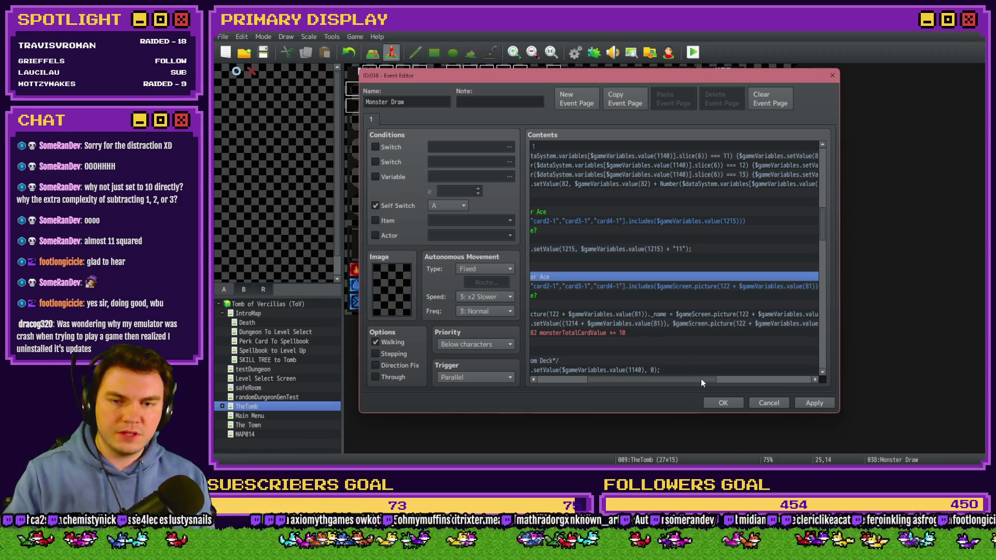
left_click_drag(710, 381, 734, 382)
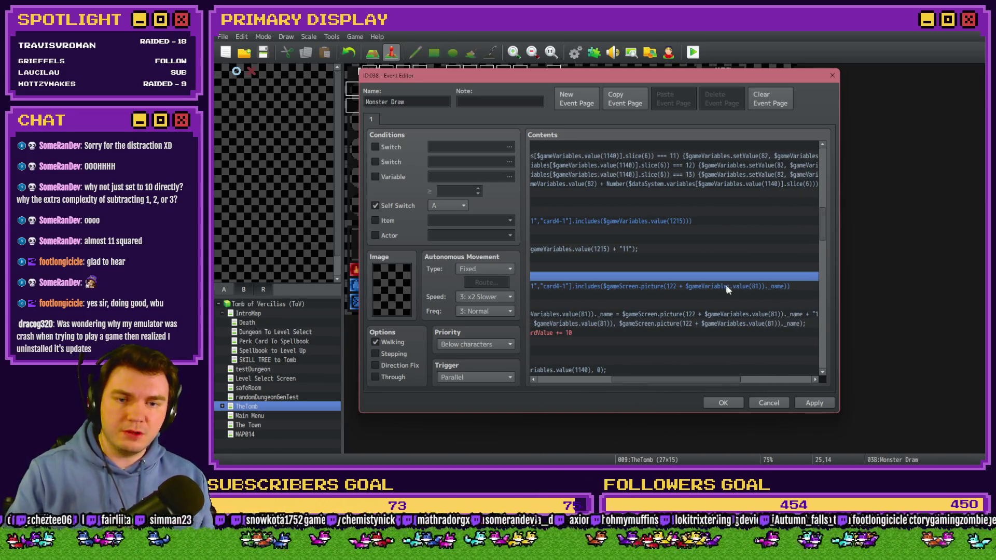
Step: Tick the variable condition, browse the selector to 0081 monsterCardsDrawn, and close it unchanged
left_click(388, 177)
left_click(506, 177)
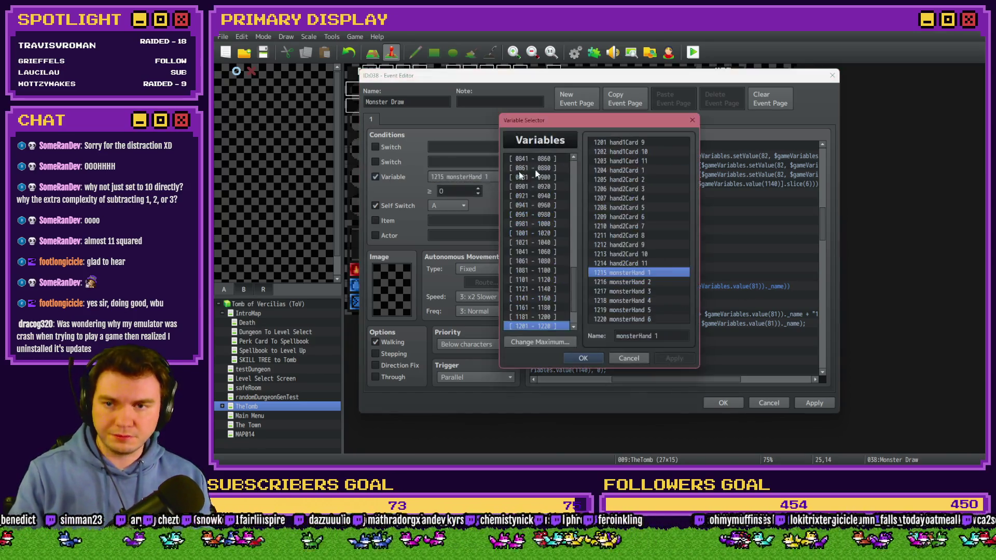
scroll(574, 171, "up", 15)
left_click(555, 177)
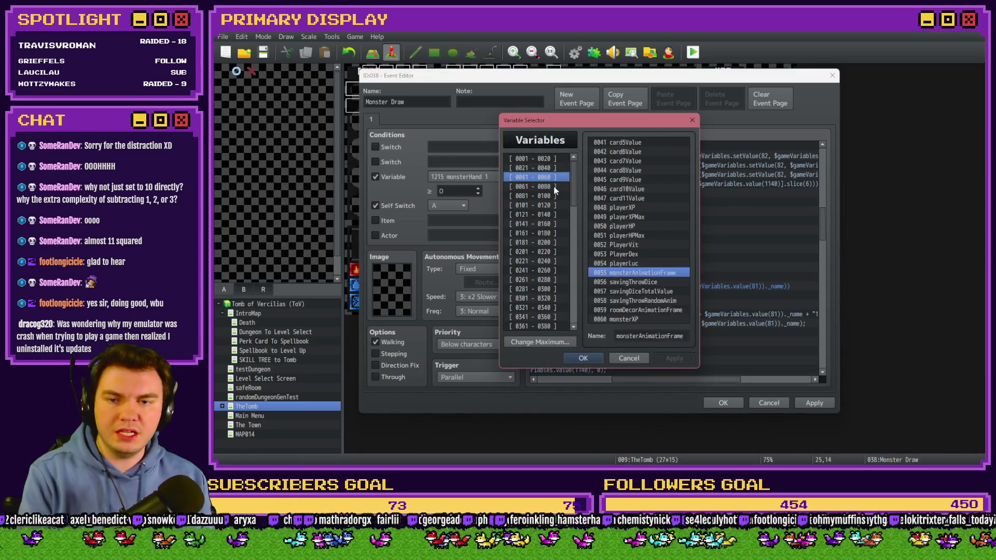
left_click(565, 196)
left_click(632, 142)
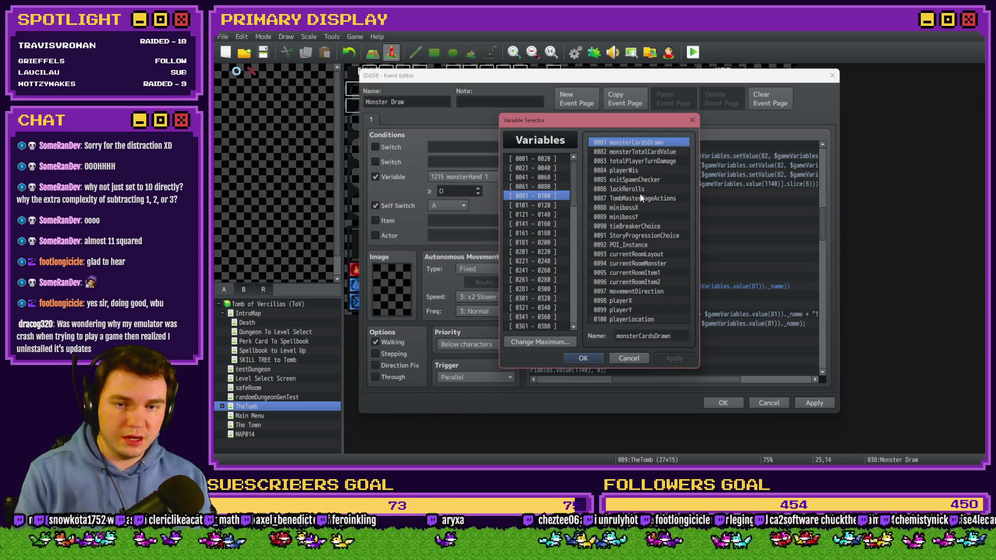
key("Escape")
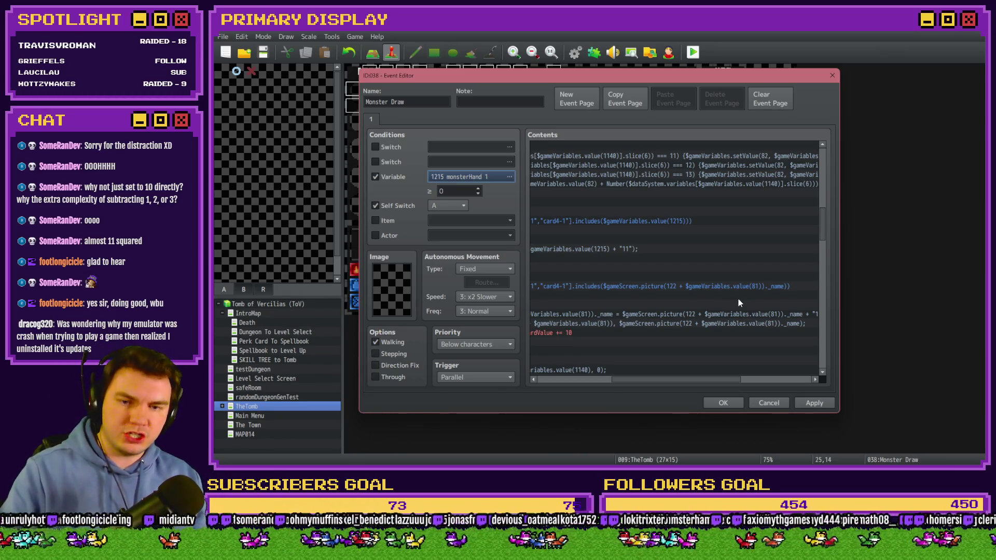
Step: Inspect the Aces = 11 comment and the script that rewrites the card picture name
left_click_drag(710, 379, 638, 379)
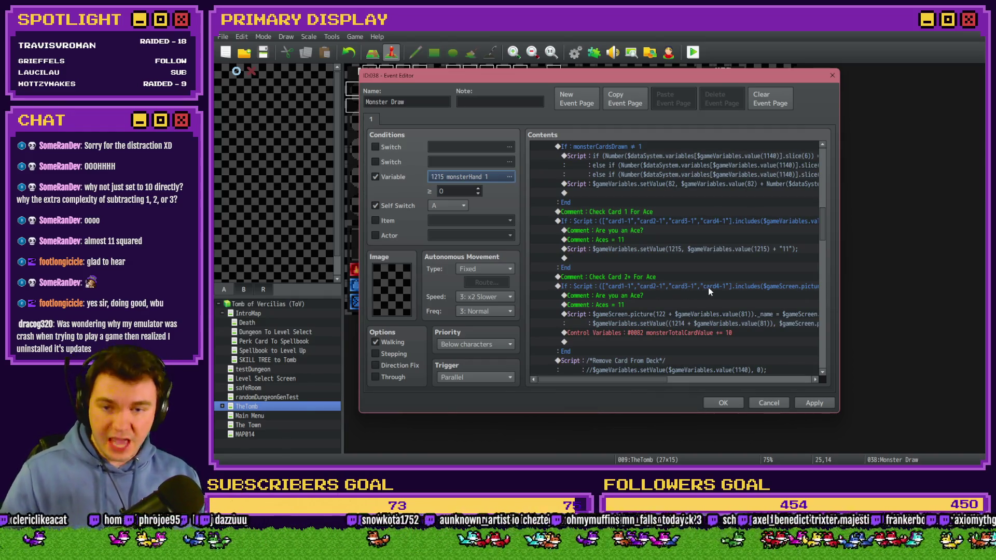
left_click(641, 306)
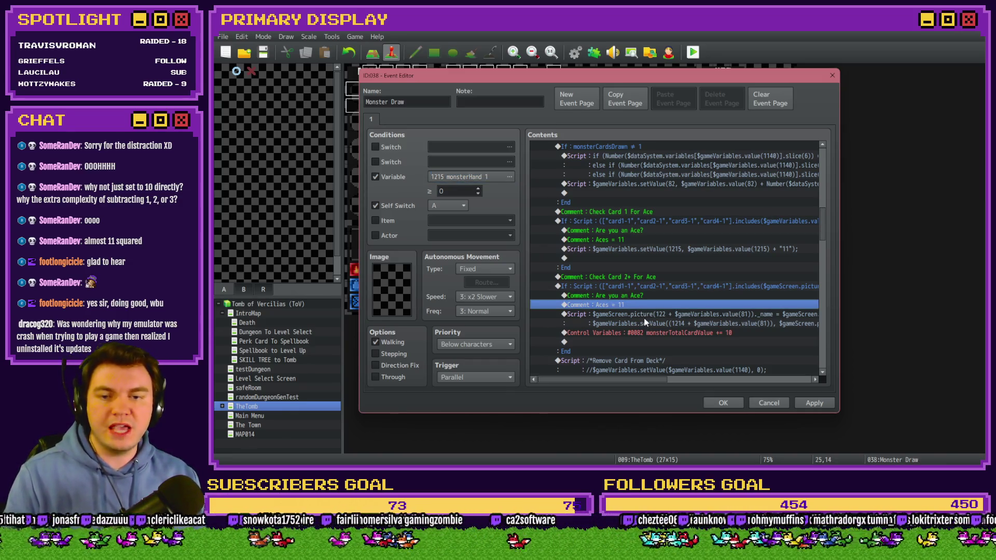
left_click(646, 321)
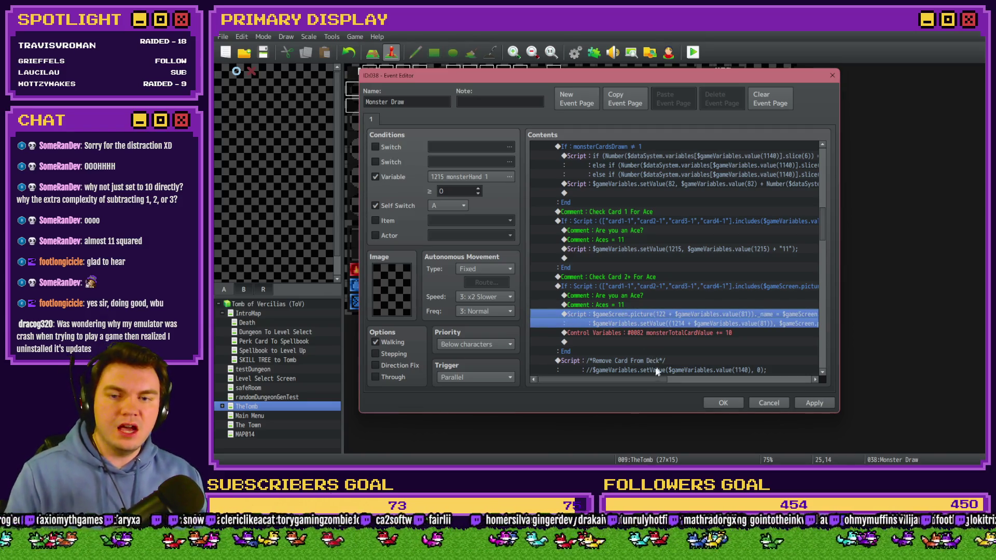
left_click_drag(655, 382, 750, 383)
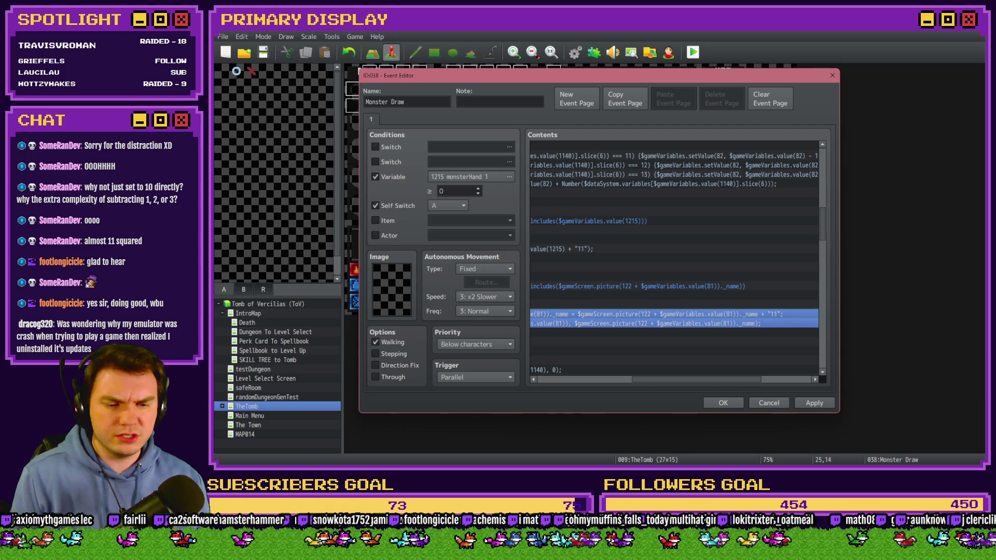
Step: Bring up the project's img/pictures folder of card images in File Explorer
key("super+e")
key("super+shift+Right")
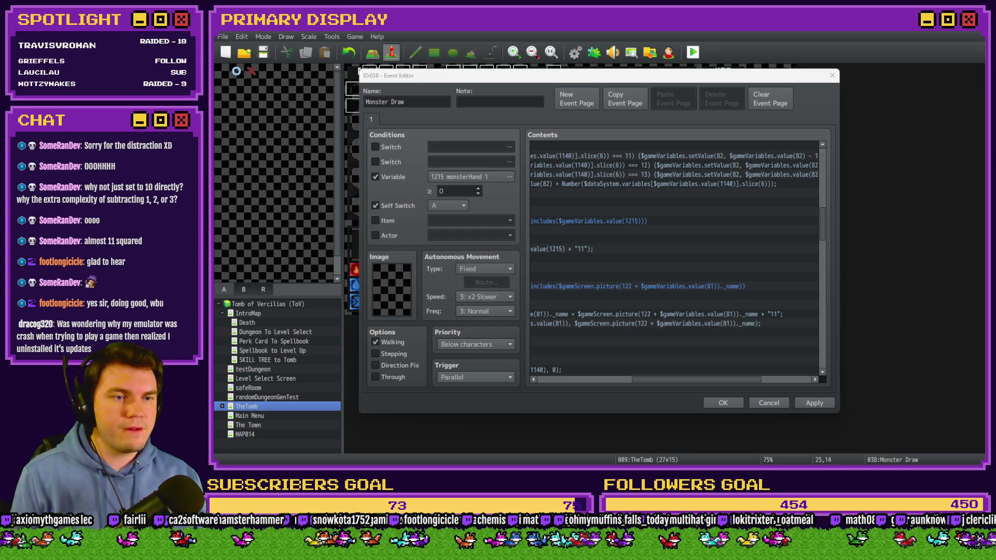
key("super+shift+Left")
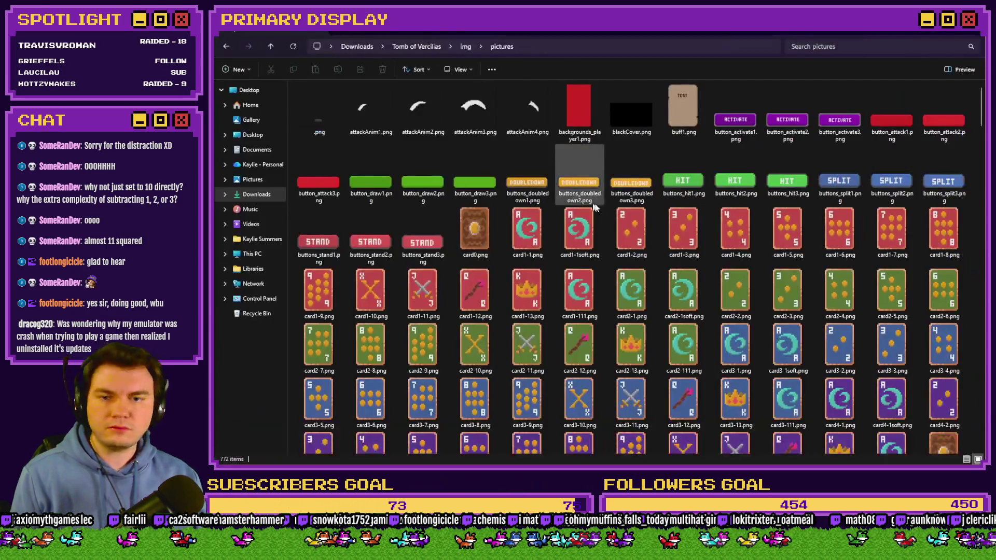
Step: Compare the card2-1.png and card2-111.png ace images, then return to the Monster Draw editor
left_click(631, 301)
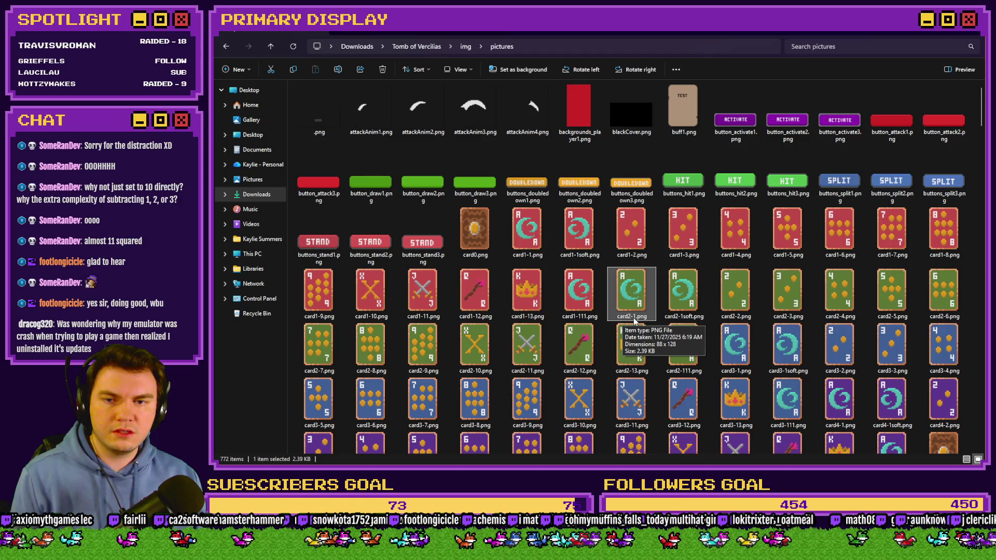
left_click(686, 369)
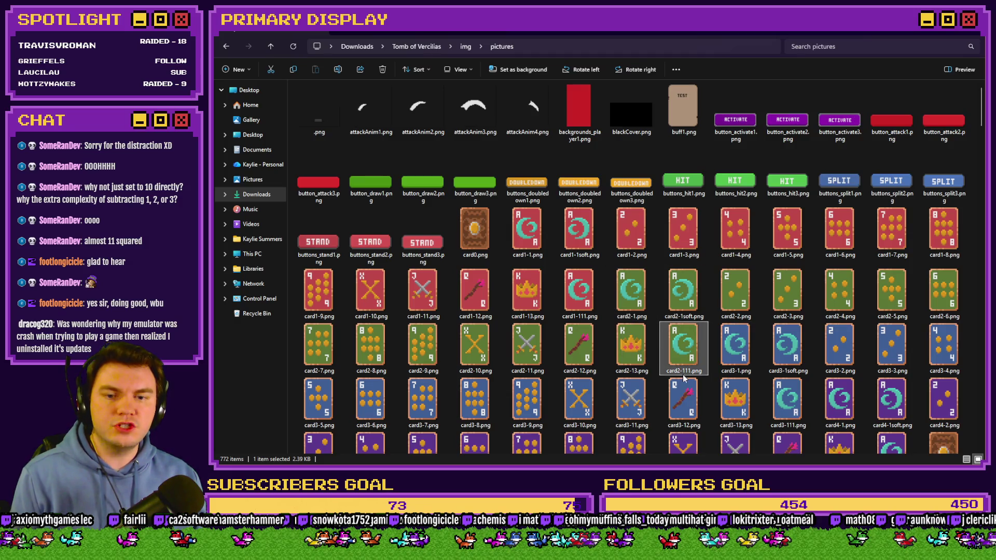
key("alt+Tab")
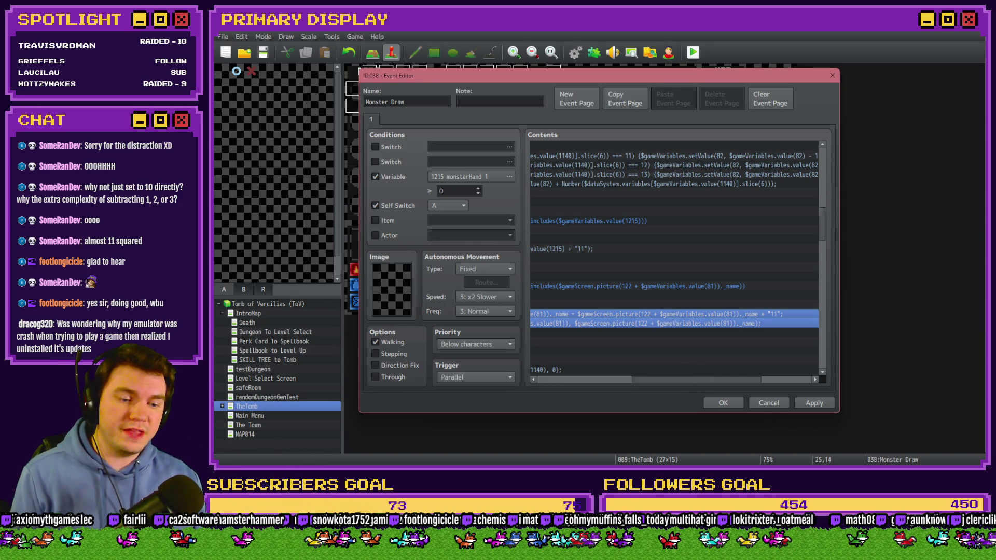
key("alt+Tab")
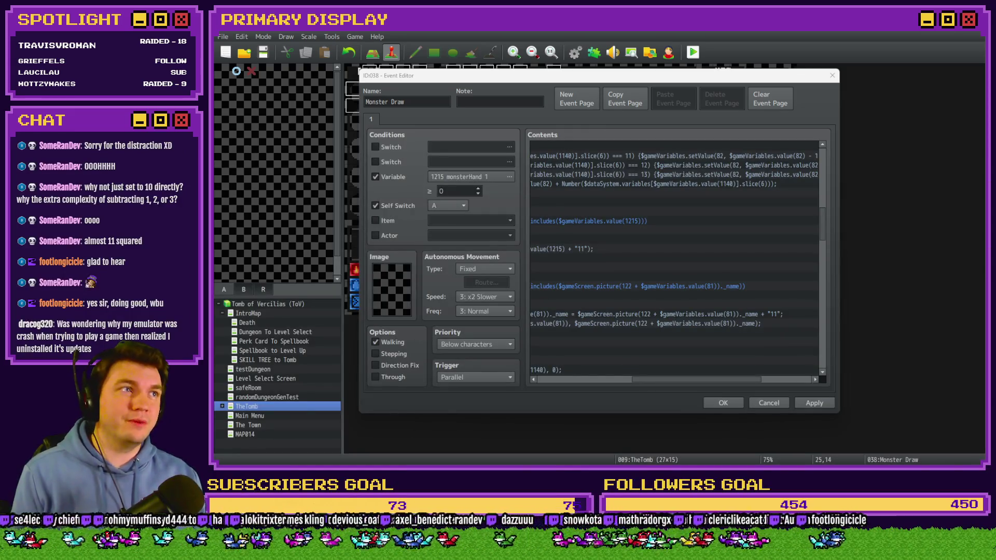
left_click(702, 82)
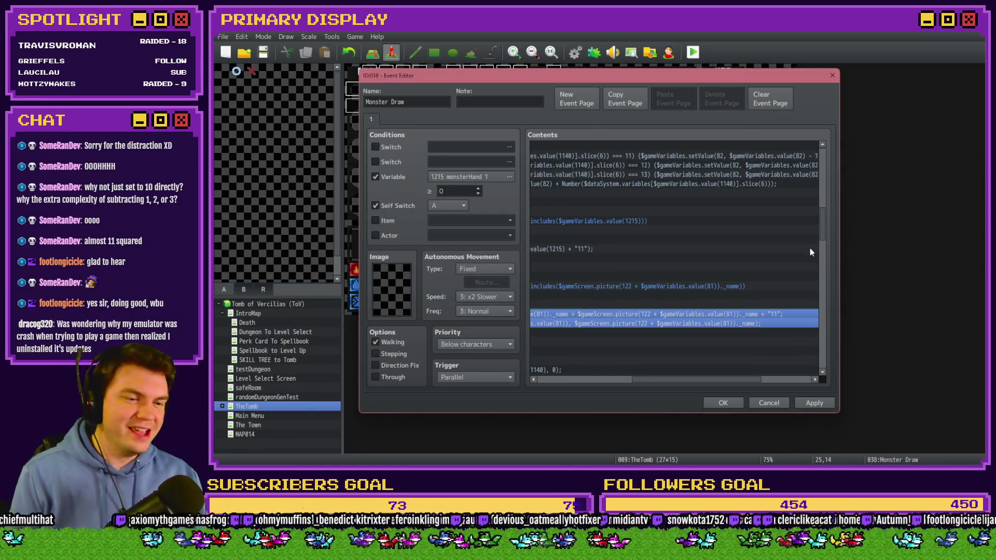
left_click_drag(701, 378, 704, 380)
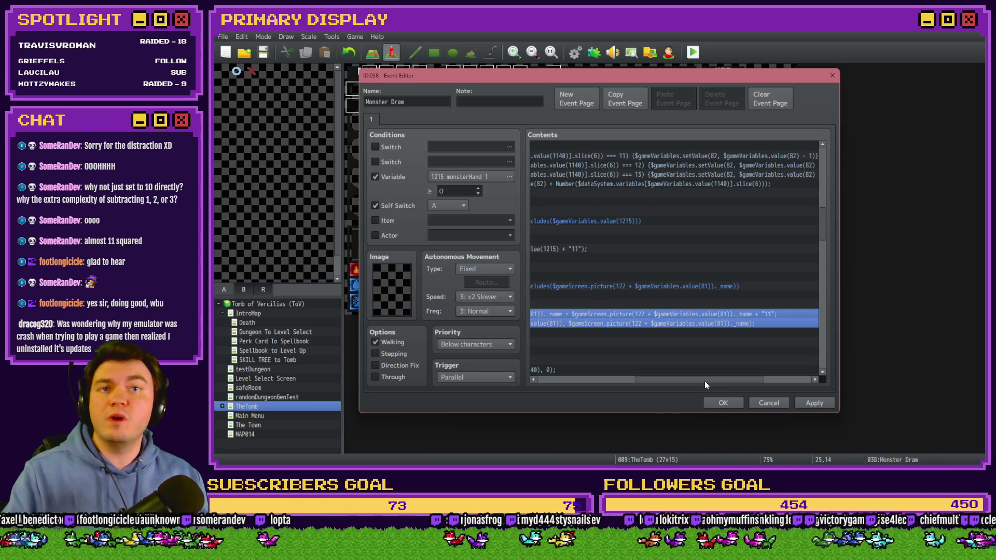
left_click_drag(705, 380, 621, 384)
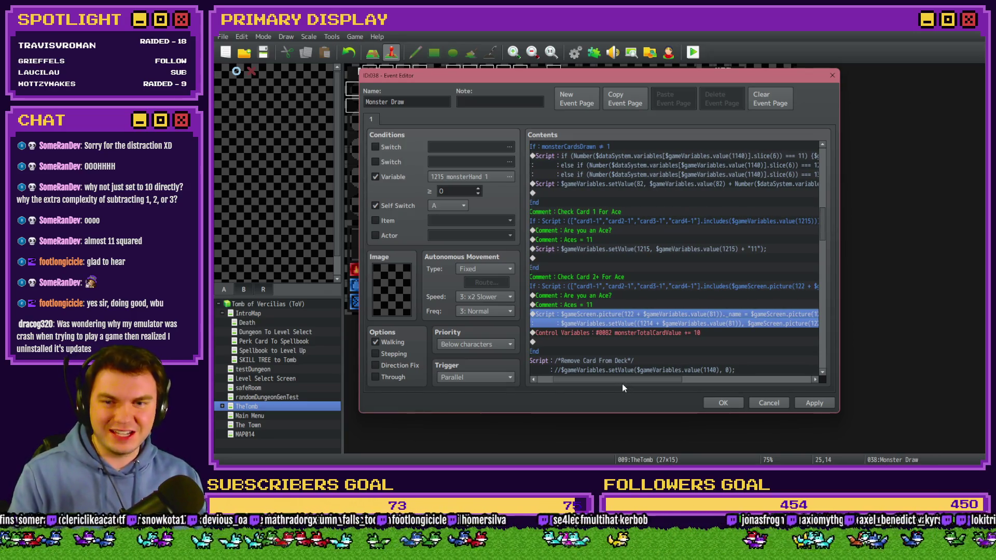
mouse_move(621, 384)
left_mouse_down()
mouse_move(702, 380)
mouse_move(617, 385)
left_mouse_up()
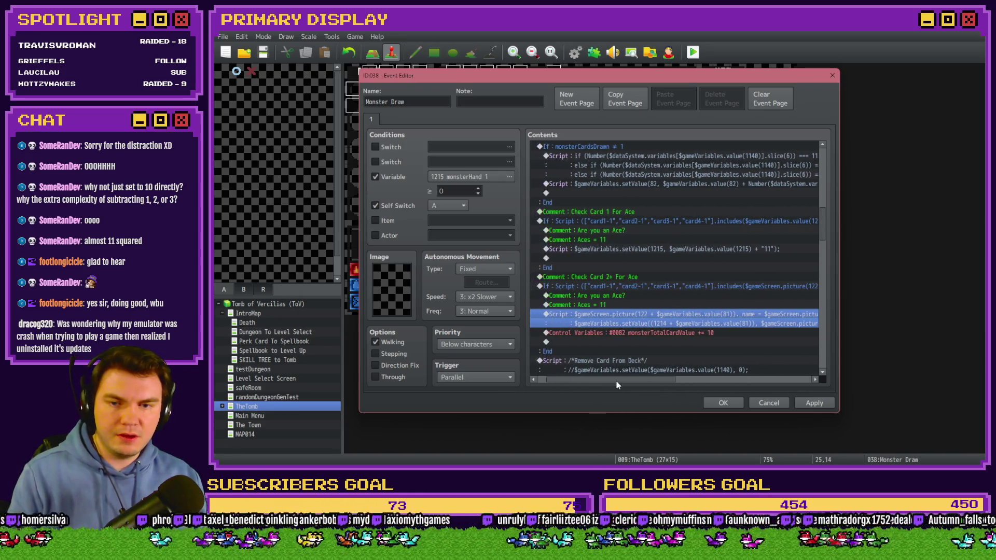
left_click(662, 334)
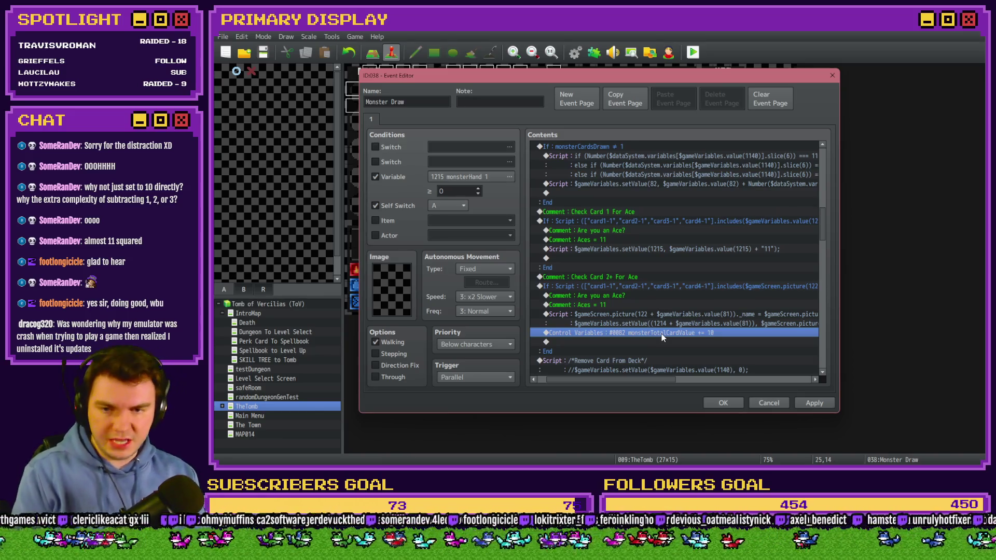
scroll(661, 334, "down", 2)
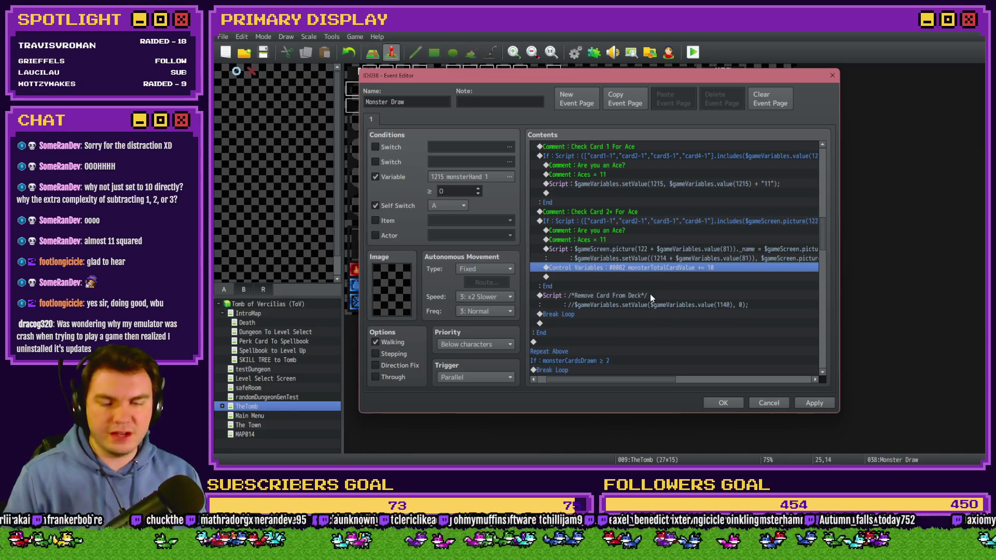
scroll(599, 305, "left", 1)
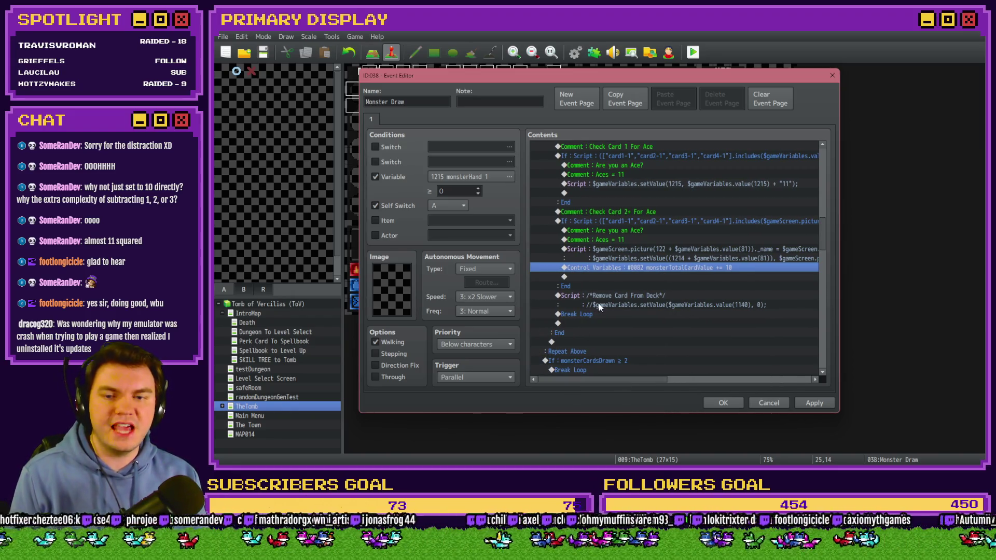
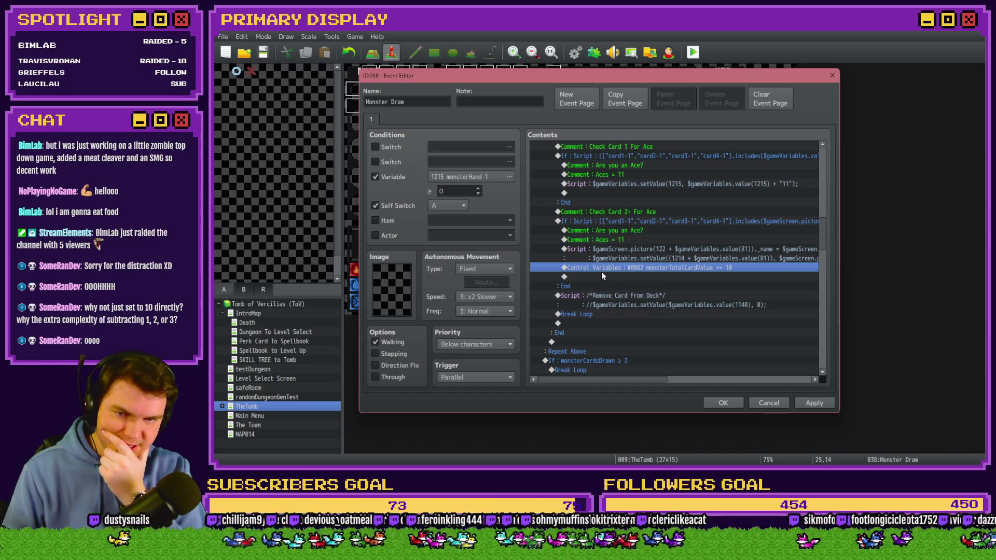
Step: Change the second draw's cardToDraw value from 1154 to 1155
left_click_drag(822, 224, 821, 142)
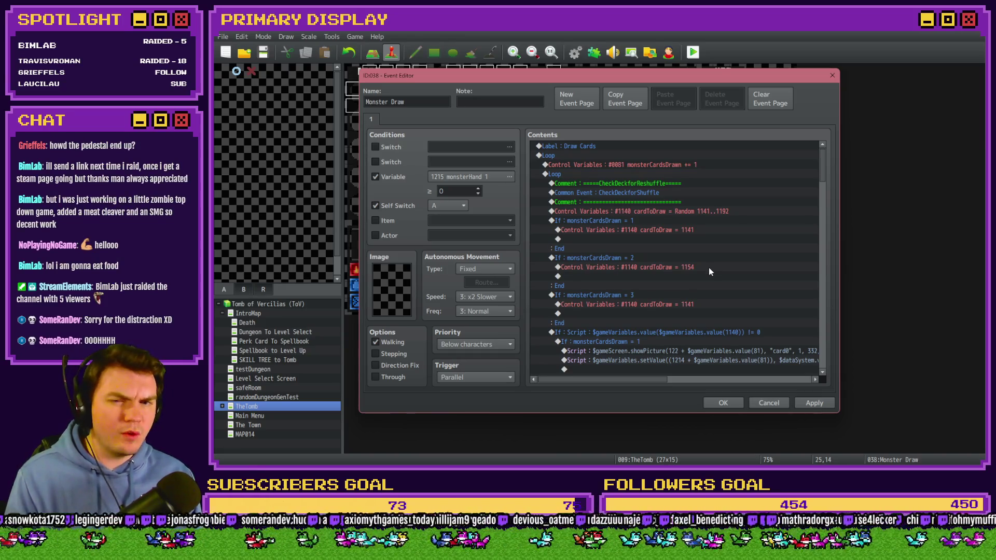
left_click(688, 267)
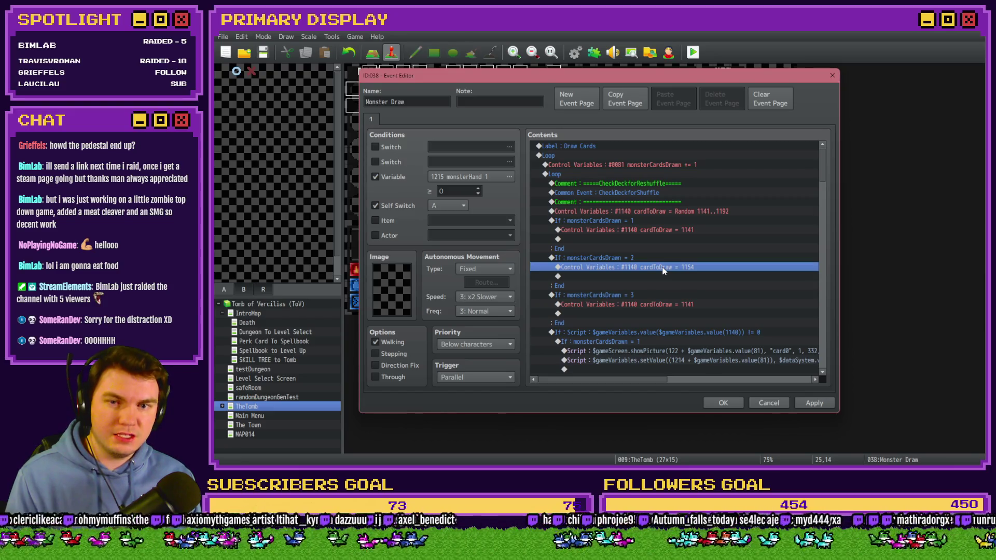
double_click(663, 269)
key("BackSpace")
type("5")
left_click(731, 346)
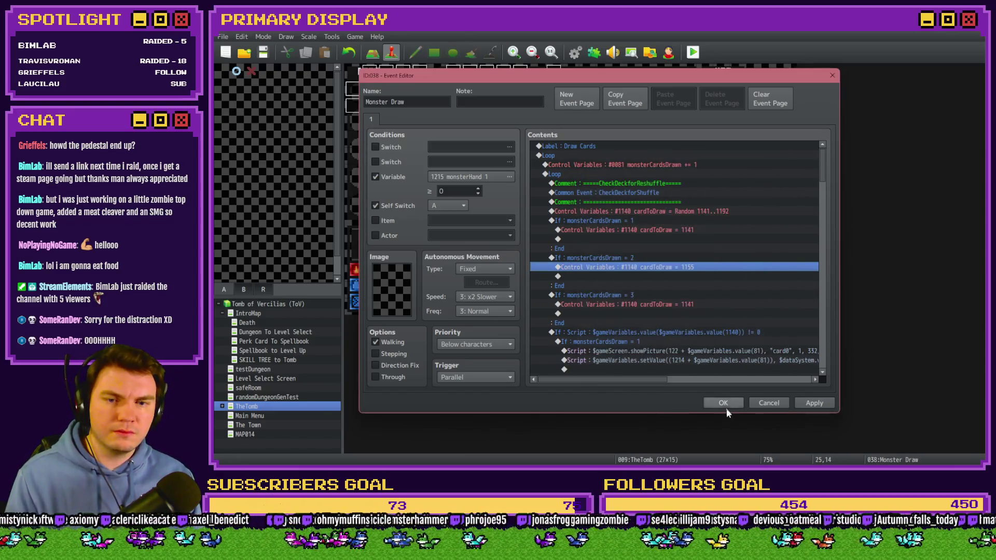
Step: Delete the If monsterCardsDrawn = 3 block, then save and start a playtest
left_click(661, 298)
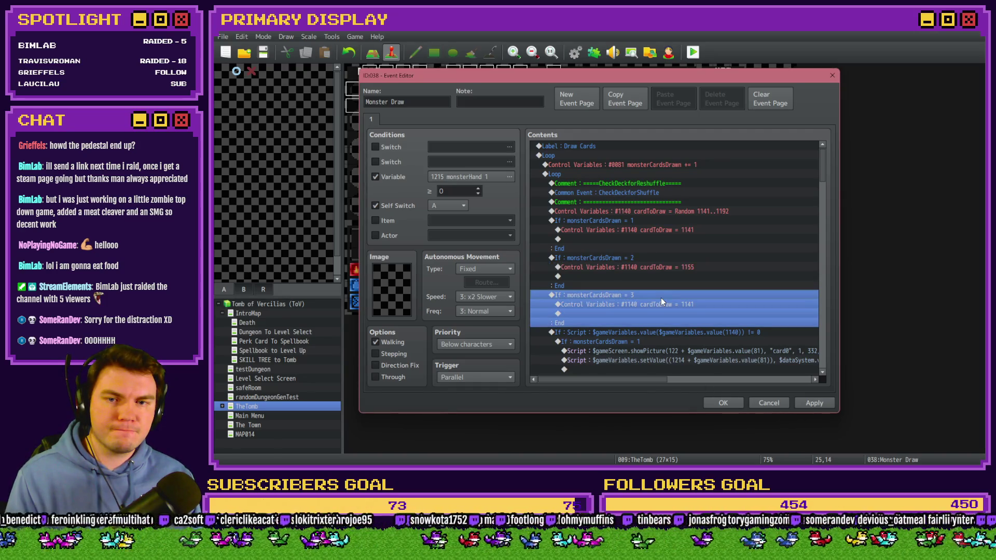
key("Delete")
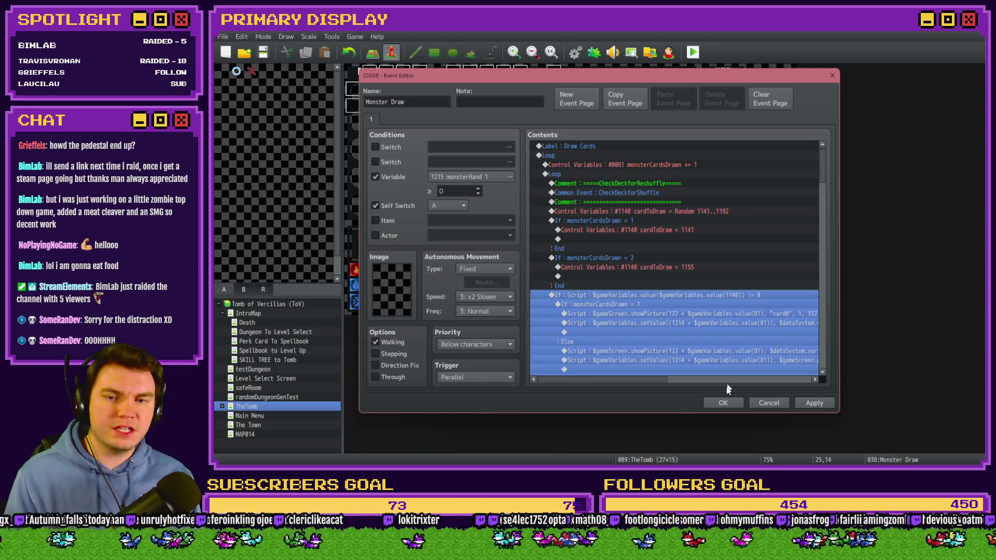
left_click(722, 403)
key("alt+F4")
left_click(578, 260)
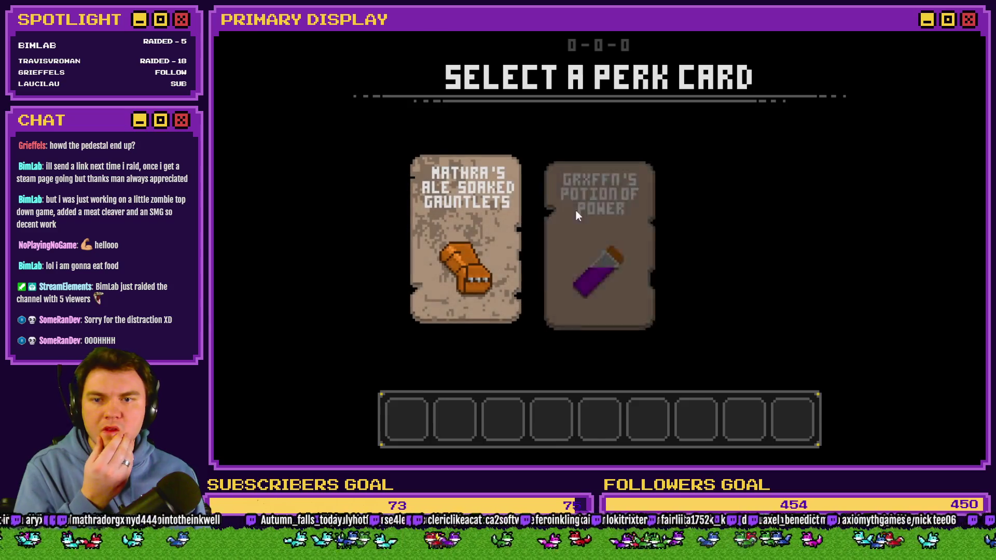
Step: Take the potion perk, stand against the orc to reveal its Ace, then close the game
left_click(588, 206)
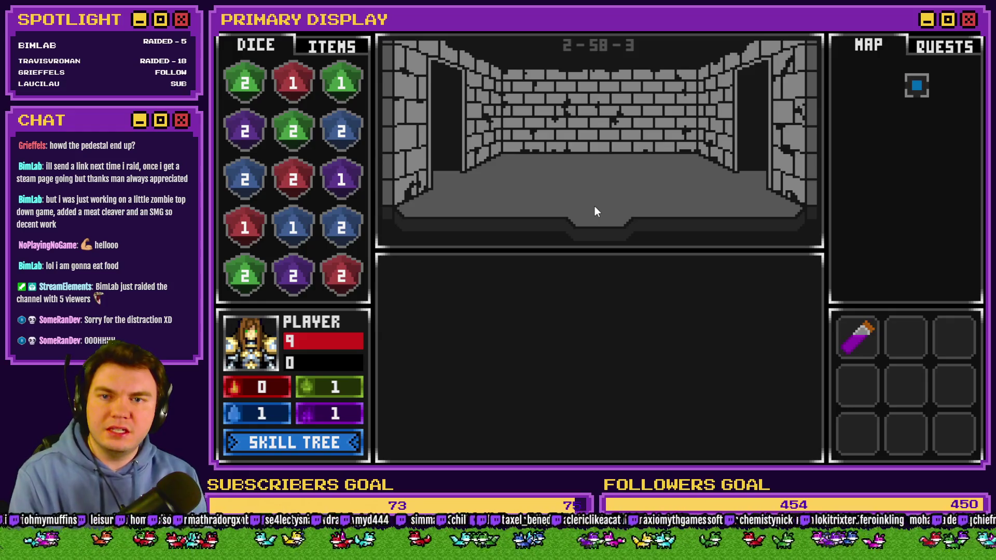
left_click(594, 206)
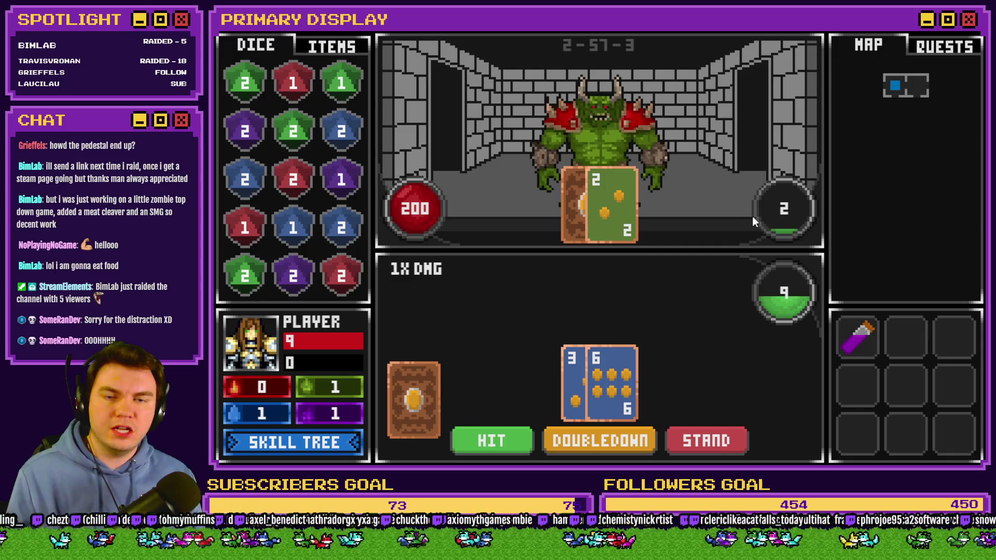
left_click(680, 435)
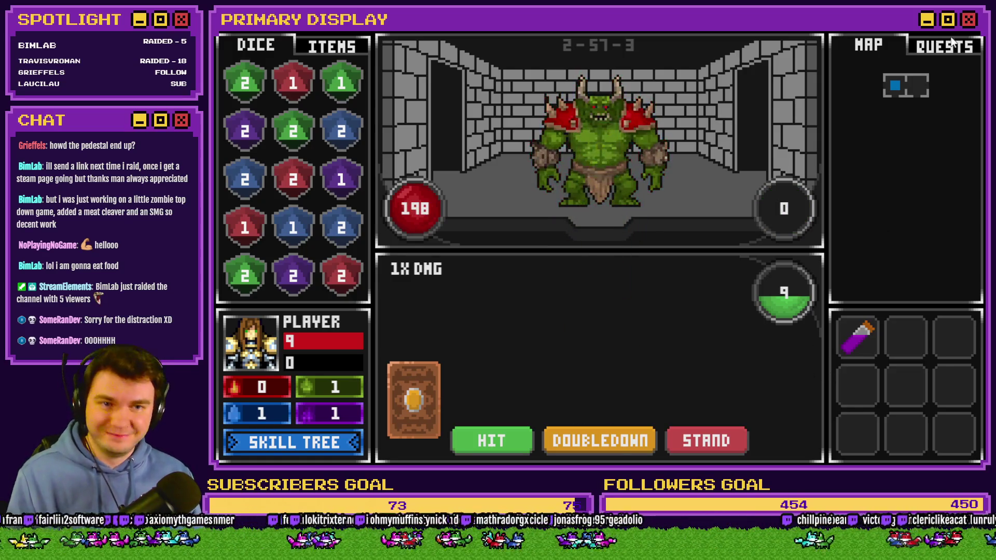
key("alt+F4")
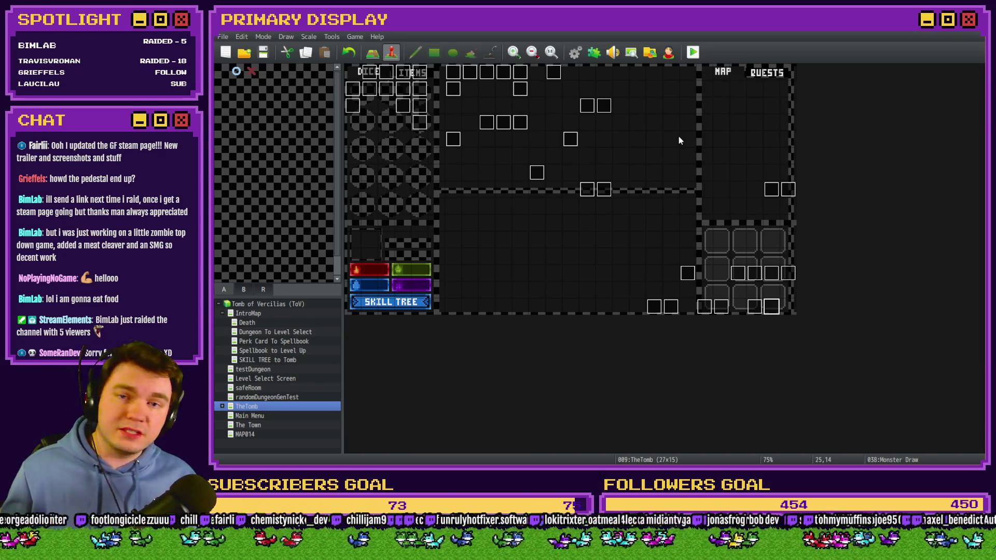
Step: Set randomNumber2 in Common Event 0009 Spawn Monsters/Items/Traps to Random -3..-1
left_click(576, 55)
left_click(444, 200)
left_click(446, 192)
double_click(647, 210)
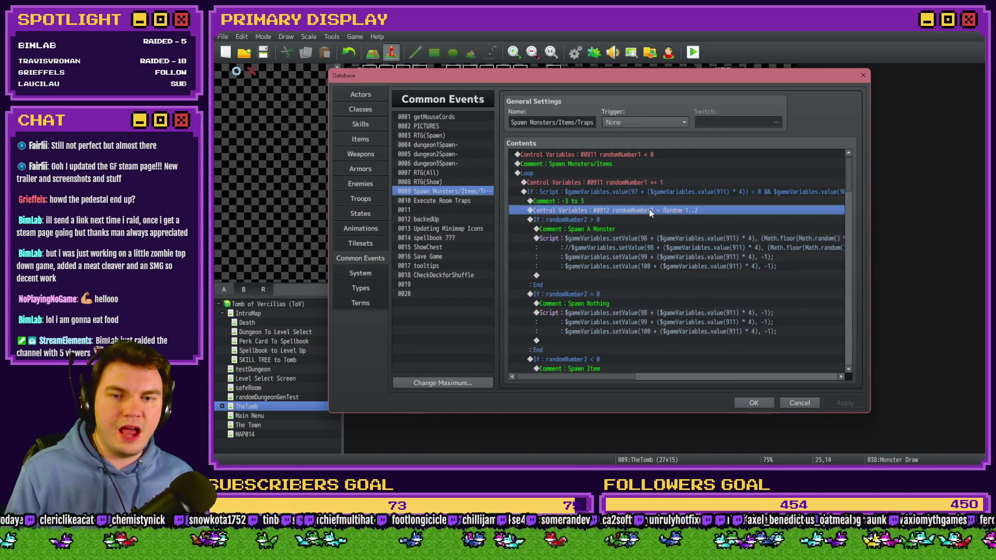
type("-1")
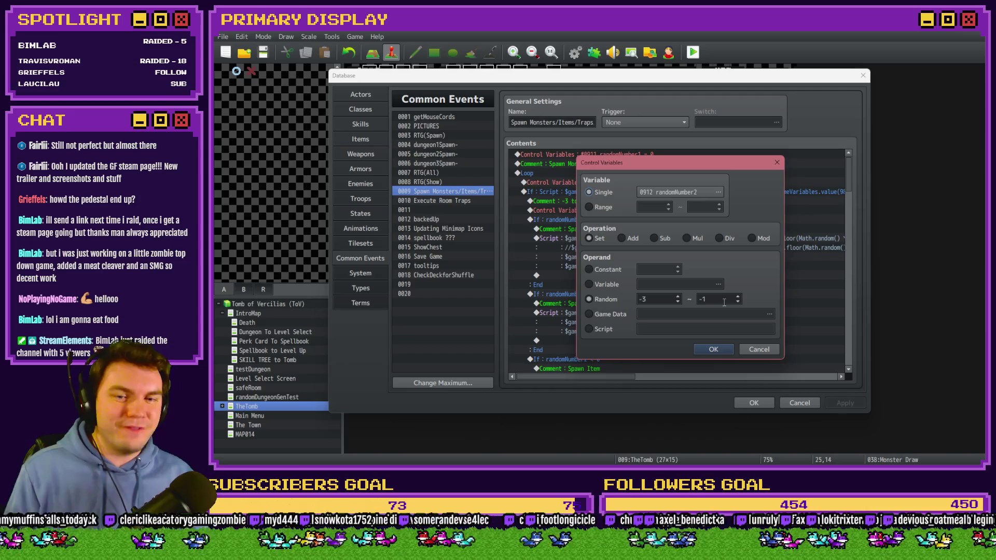
left_click(721, 350)
Step: Close the database, save the project and launch a playtest
left_click(753, 403)
left_click(693, 52)
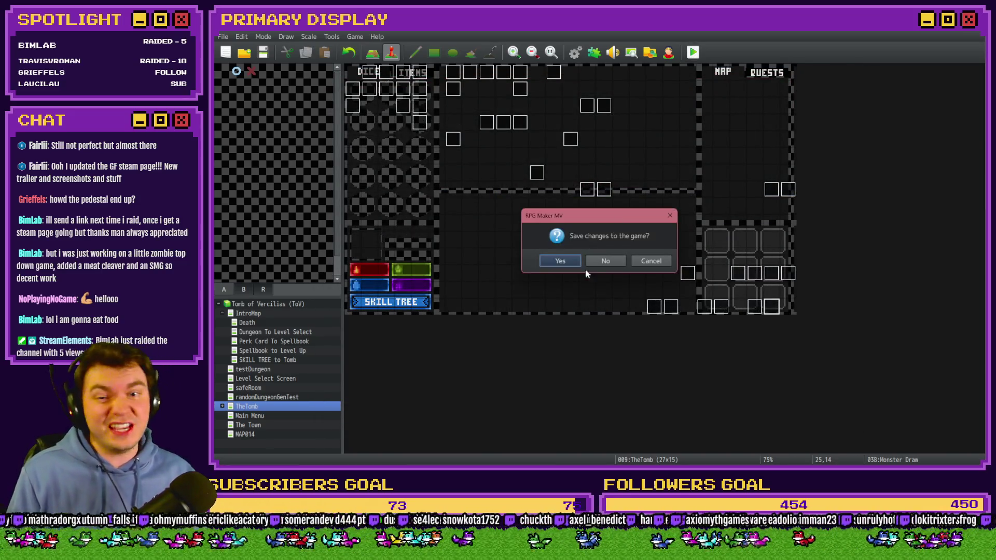
left_click(556, 262)
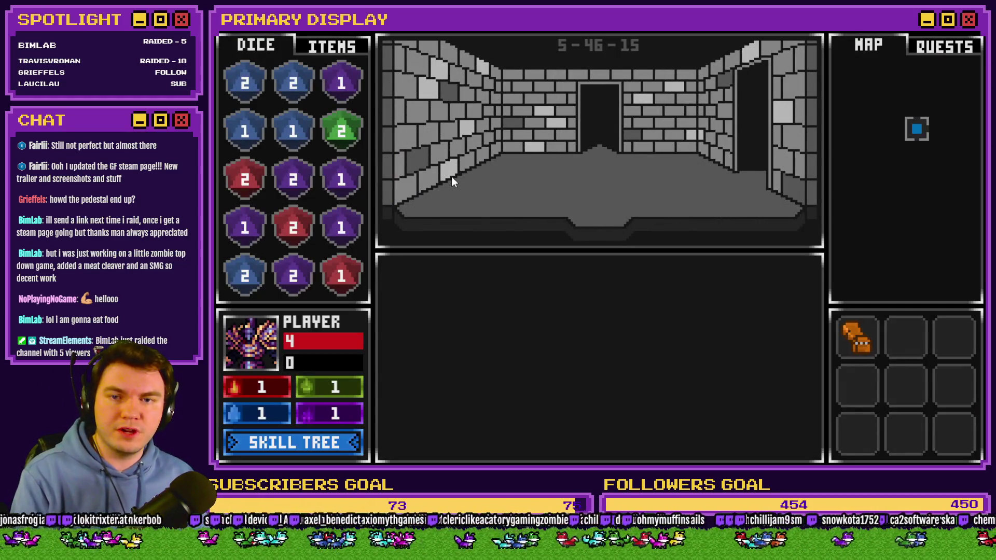
Step: Walk forward through the dungeon into the pedestal room
key("w")
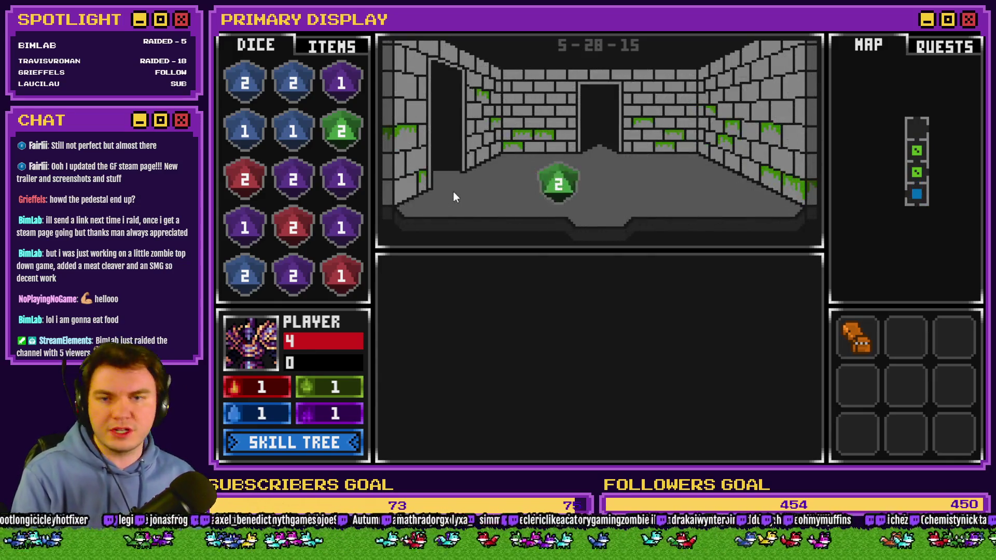
key("w")
key("w")
key("w")
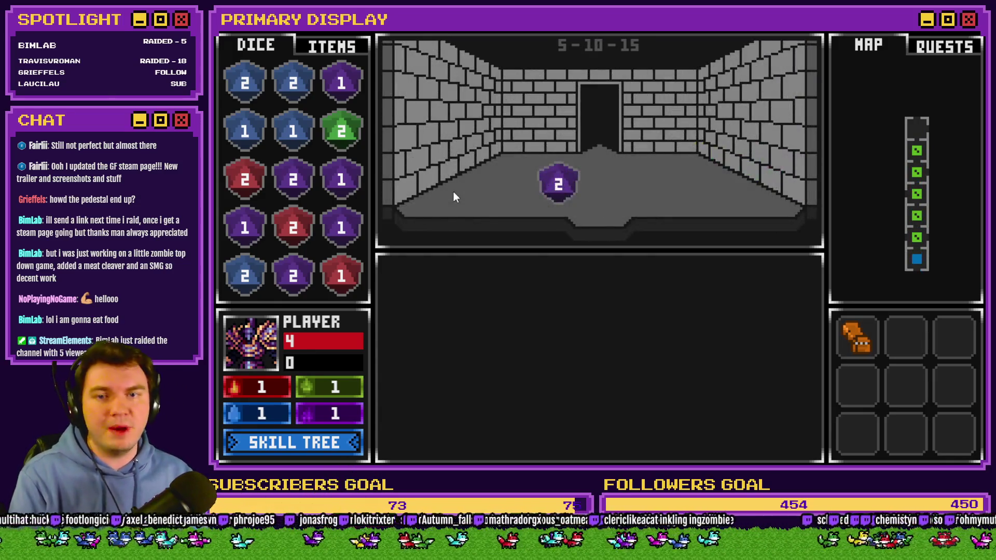
key("w")
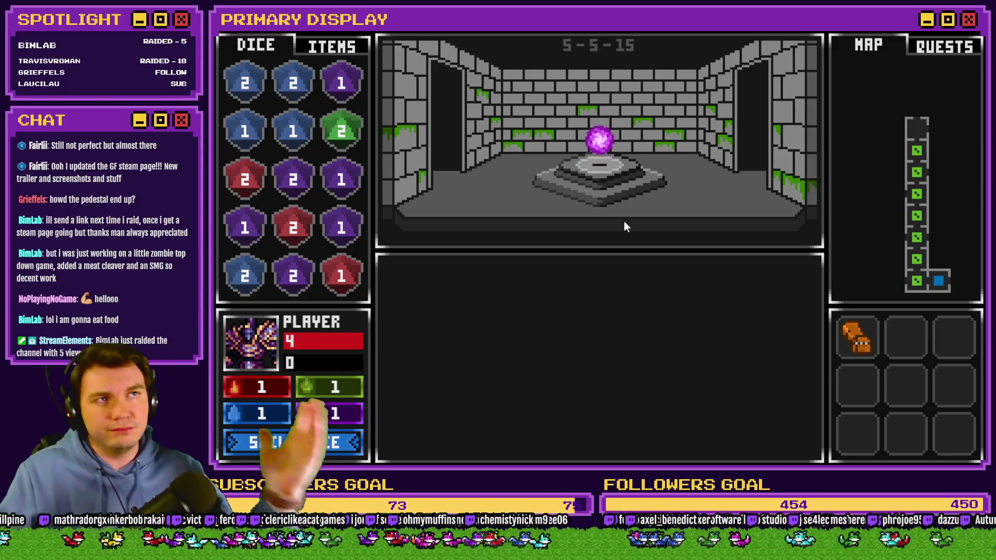
Step: Move the purple orb into the inventory and place a green slime on the pedestal
left_click(317, 48)
left_click(254, 45)
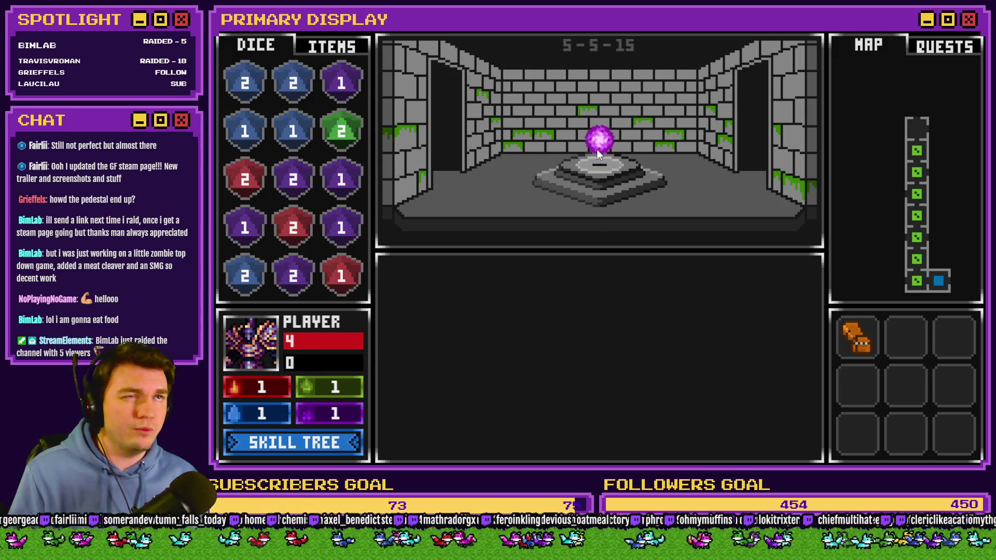
left_click(327, 46)
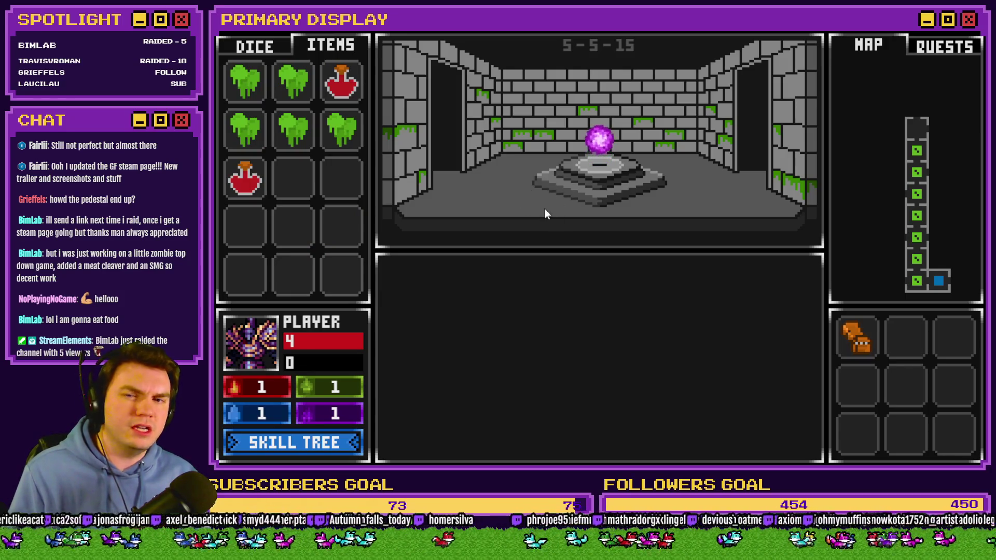
left_click(254, 46)
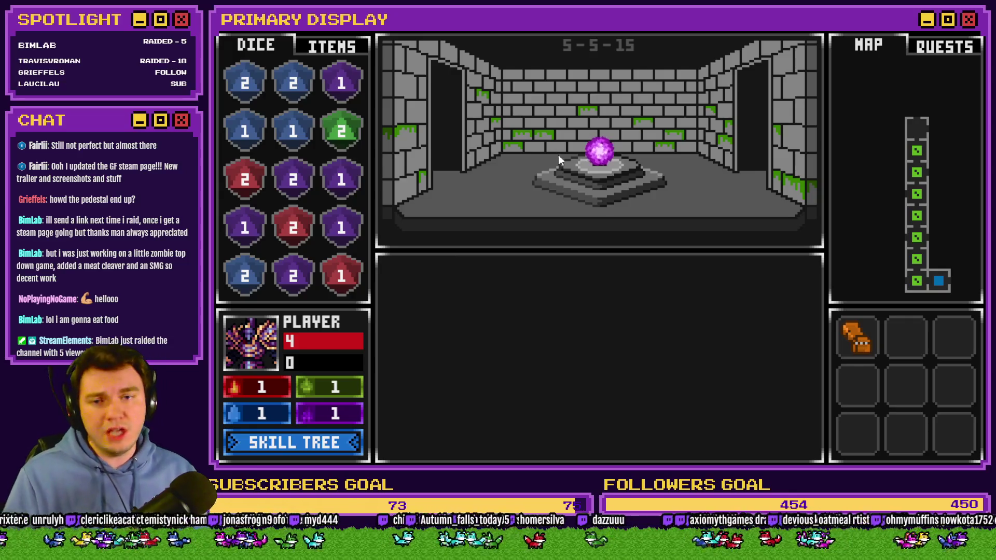
key("Tab")
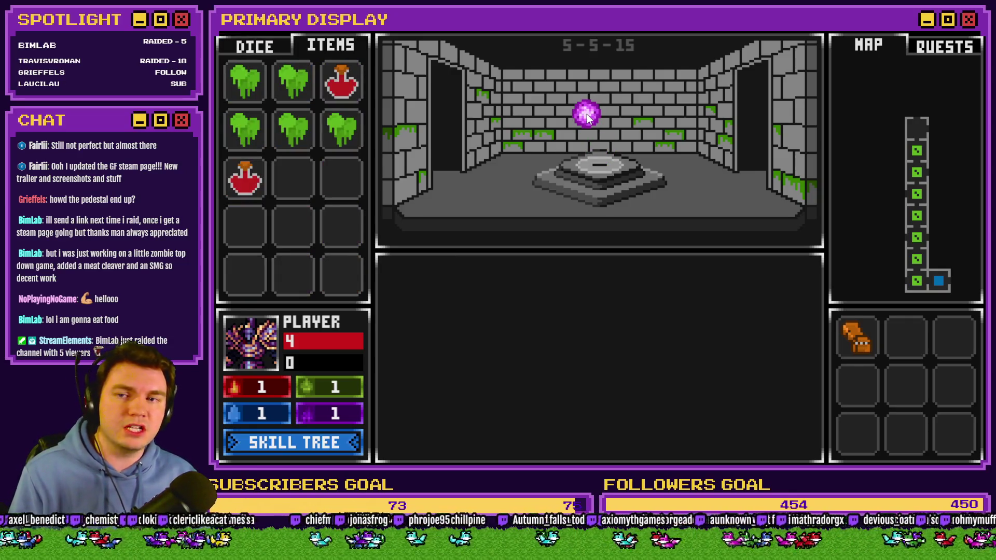
left_click_drag(588, 118, 336, 192)
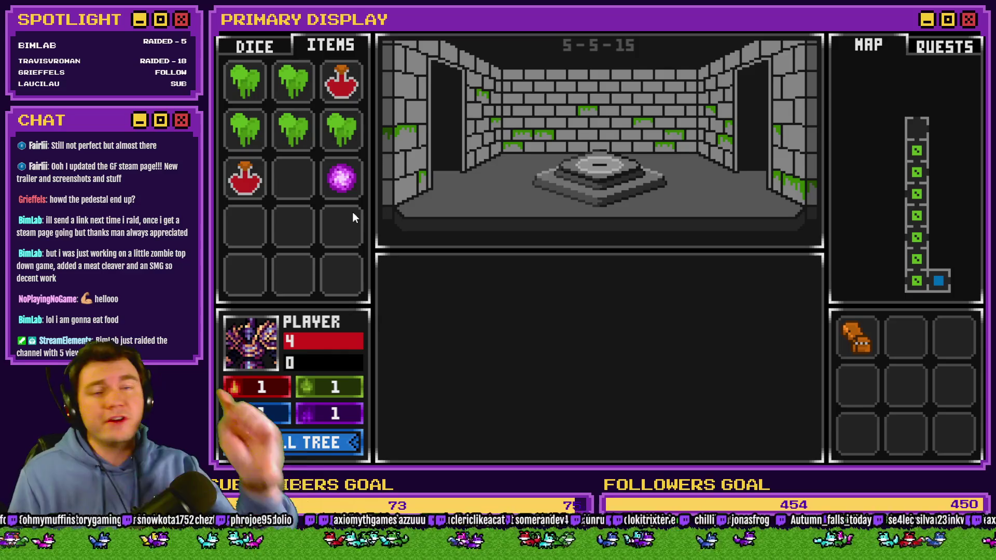
mouse_move(345, 133)
left_mouse_down()
mouse_move(459, 166)
mouse_move(587, 156)
left_mouse_up()
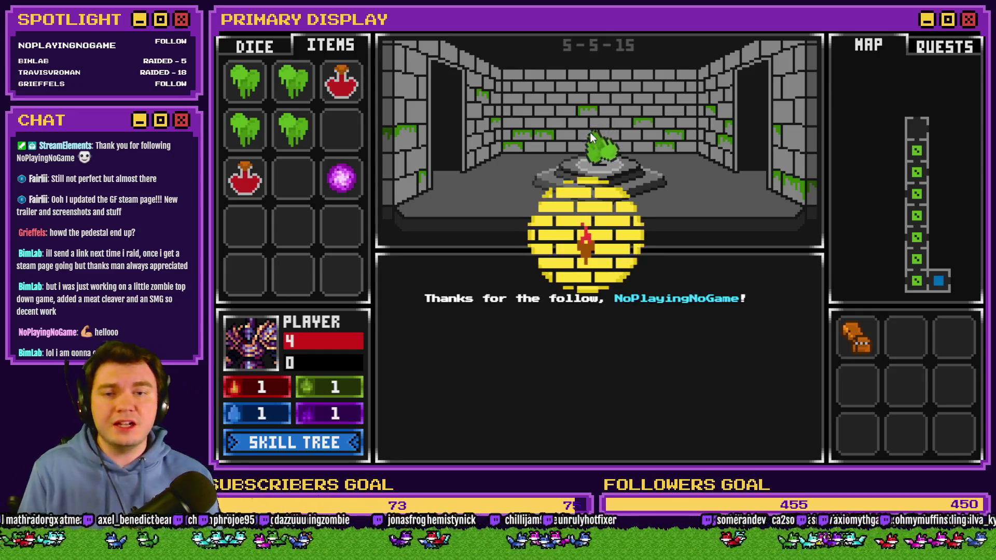
Step: Swap the pedestal's green item for a red potion and move into the glyph portal room
mouse_move(596, 154)
left_mouse_down()
mouse_move(356, 149)
mouse_move(341, 130)
left_mouse_up()
left_click_drag(342, 83, 599, 153)
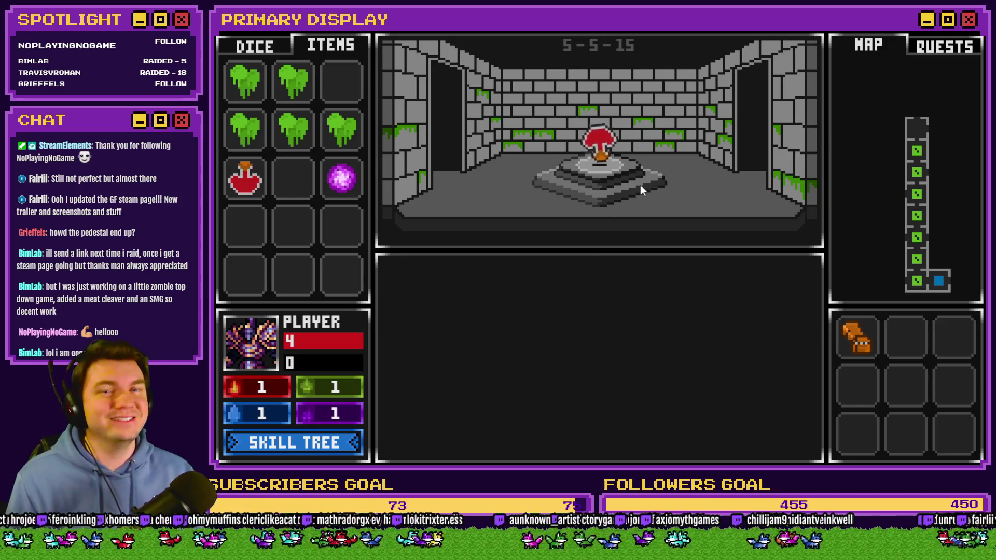
left_click(425, 144)
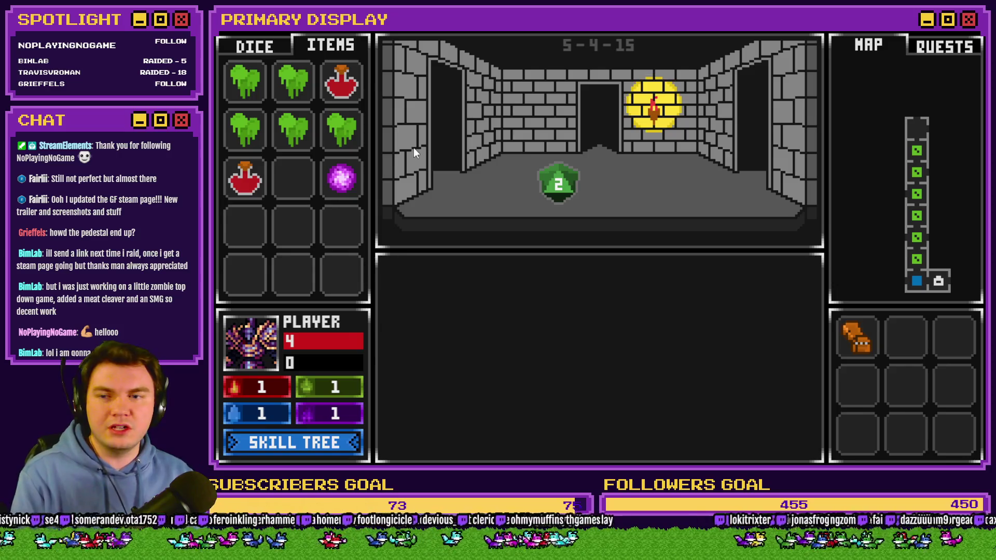
key("Left")
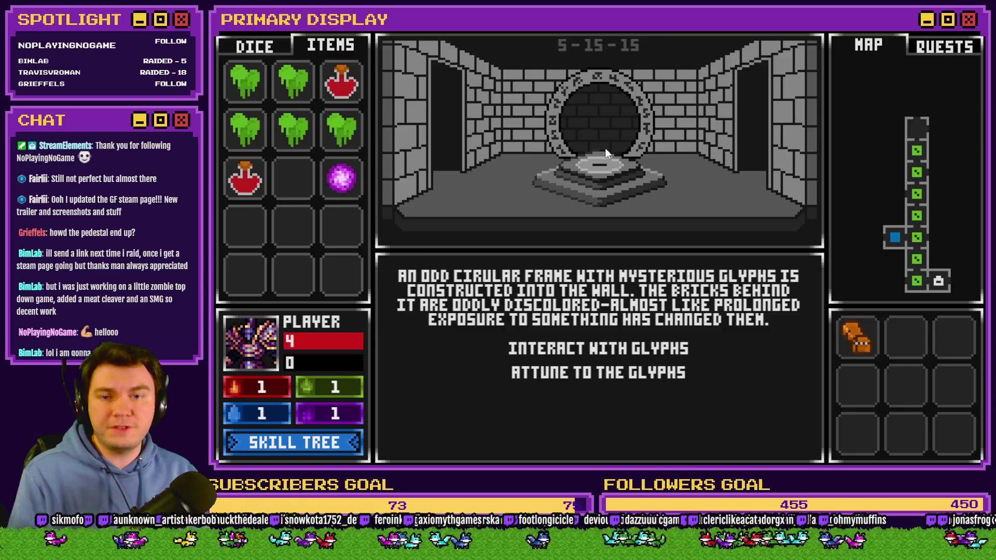
Step: Solve the glyph rings around the purple orb, go through the portal, then quit the game
left_click(622, 353)
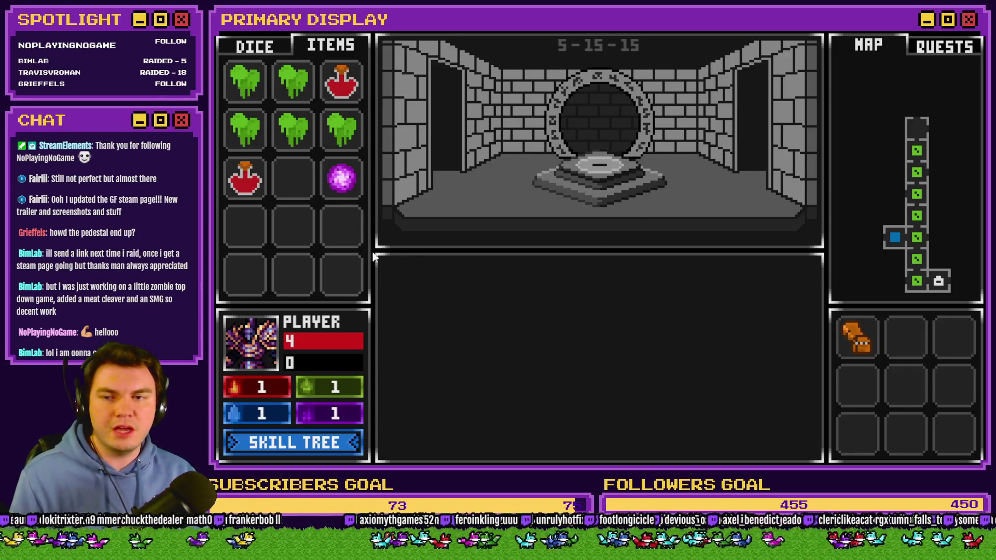
left_click_drag(340, 181, 600, 361)
mouse_move(562, 290)
left_mouse_down()
mouse_move(547, 424)
mouse_move(630, 437)
left_mouse_up()
mouse_move(594, 313)
left_mouse_down()
mouse_move(536, 357)
mouse_move(583, 347)
mouse_move(604, 363)
left_mouse_up()
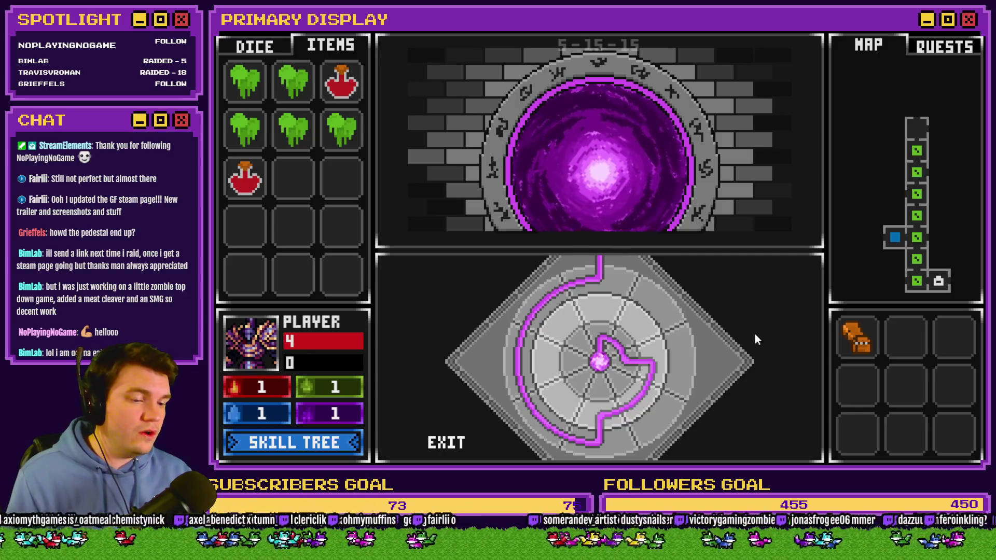
left_click(613, 347)
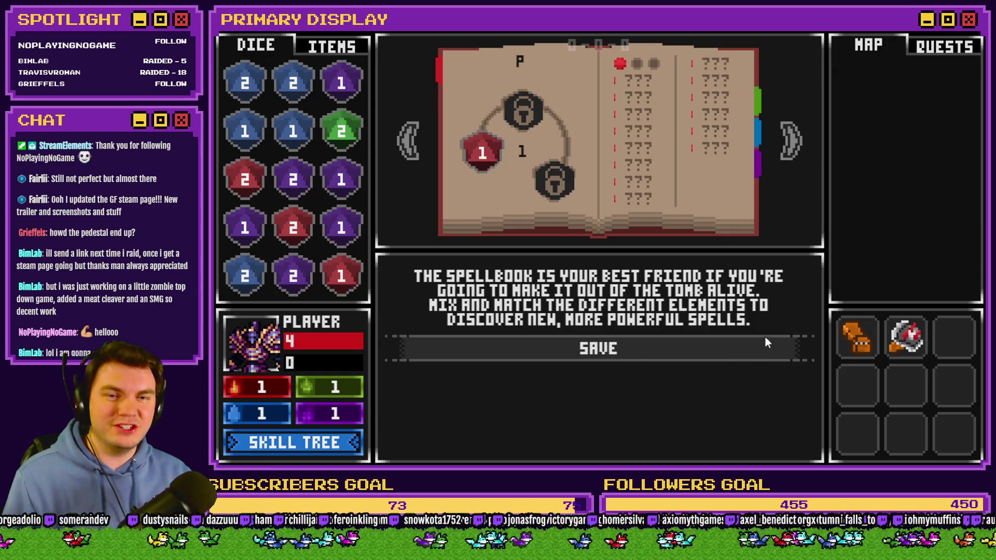
left_click(764, 342)
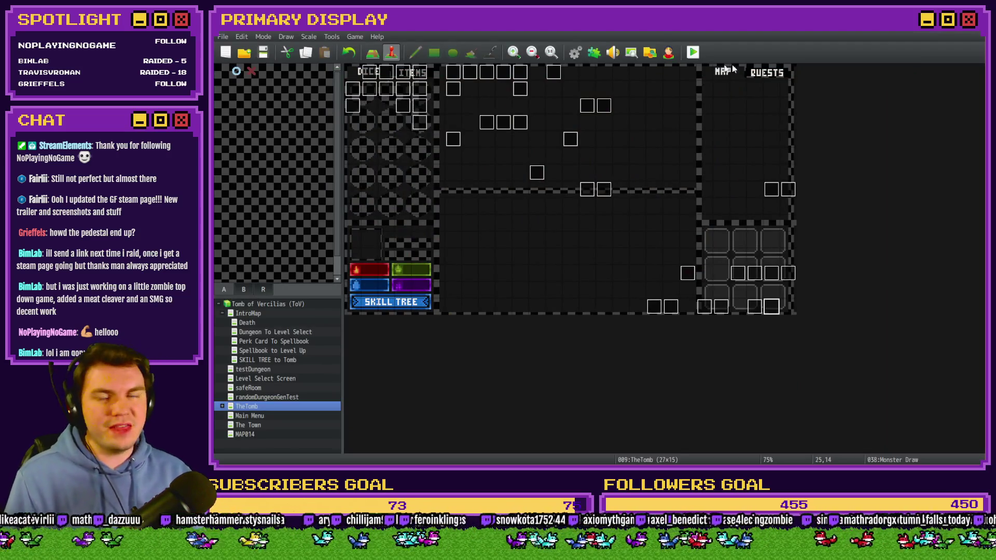
Step: Change the randomNumber2 Control Variables roll from Random -3..-1 to 1..3 and close the database
left_click(575, 54)
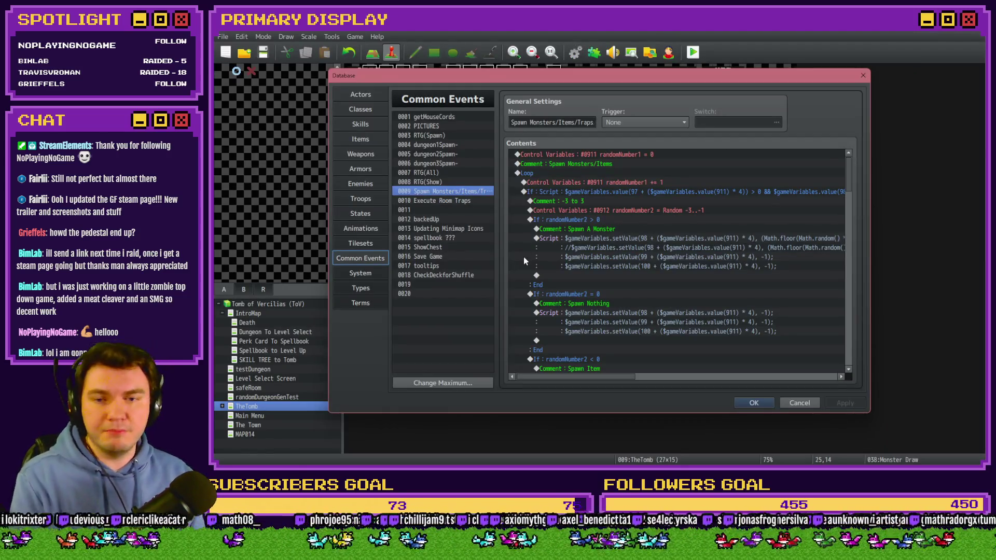
double_click(617, 210)
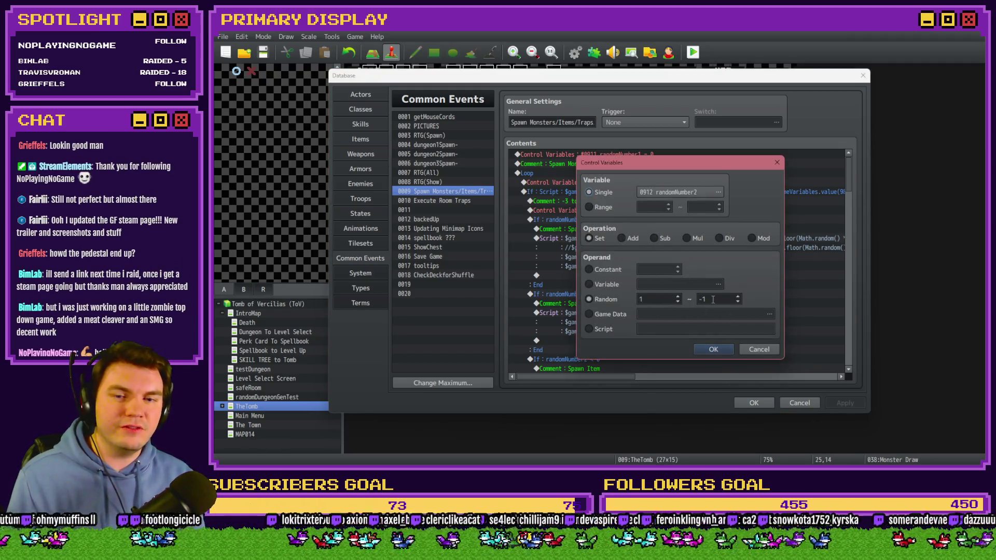
left_click(713, 348)
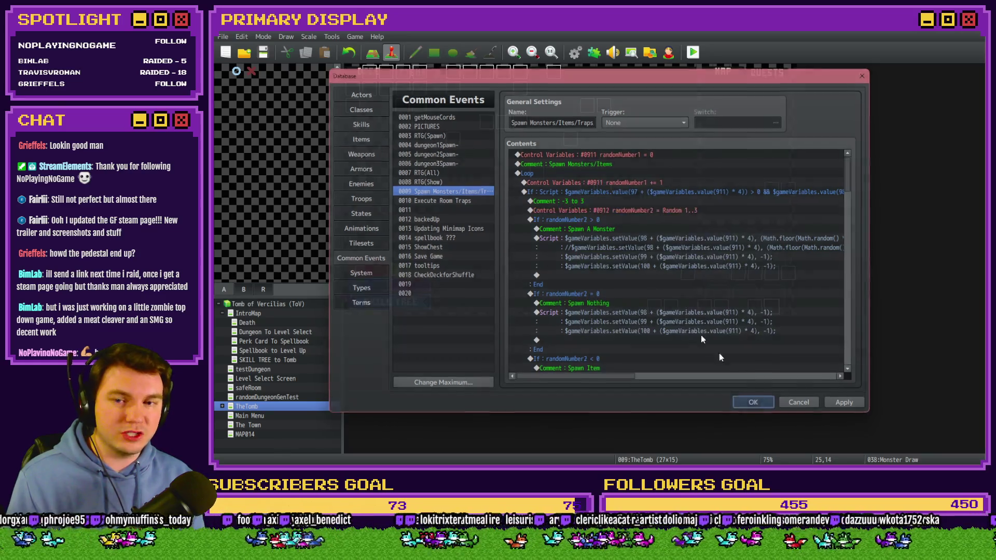
left_click(753, 403)
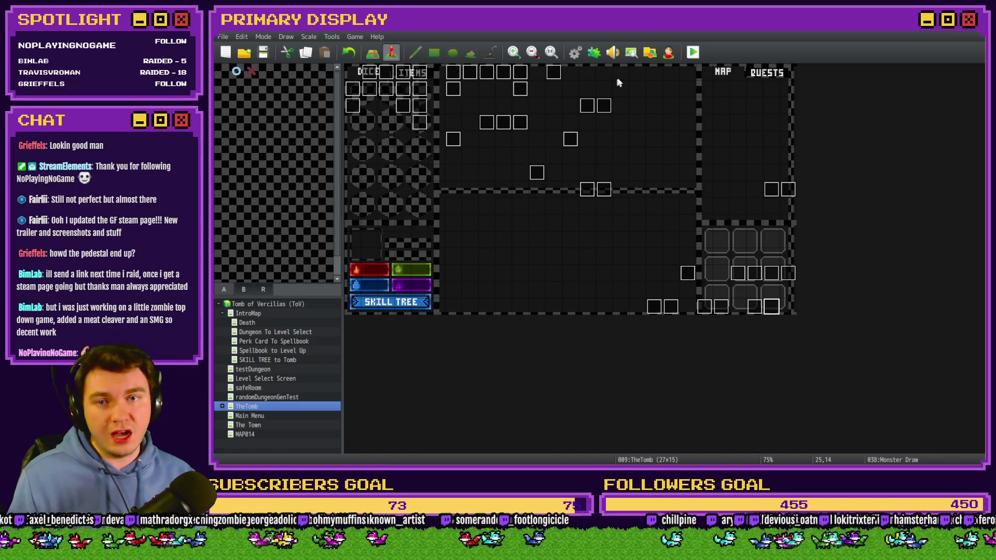
Step: Playtest with the gauntlets perk, stand on the hand against the orc, then close the game
left_click(693, 54)
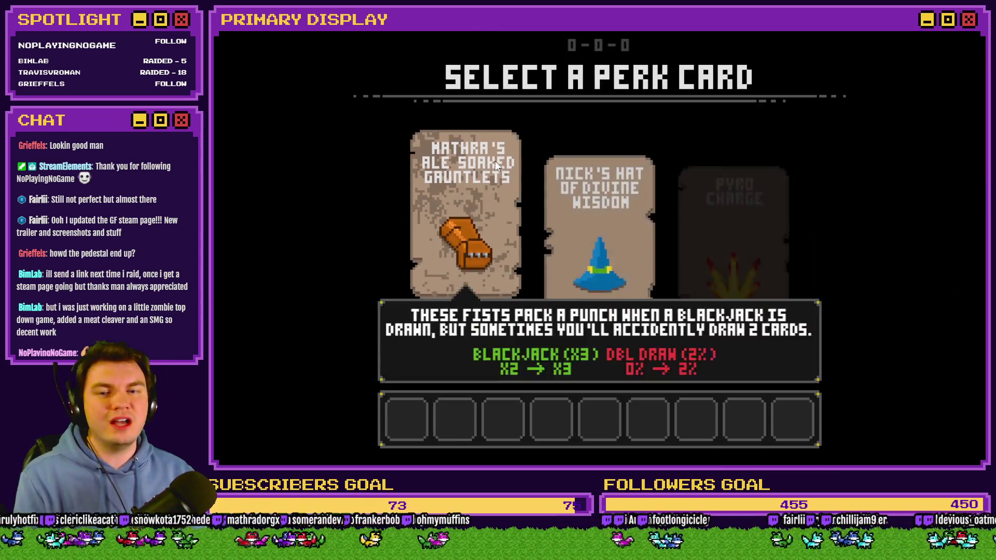
left_click(495, 160)
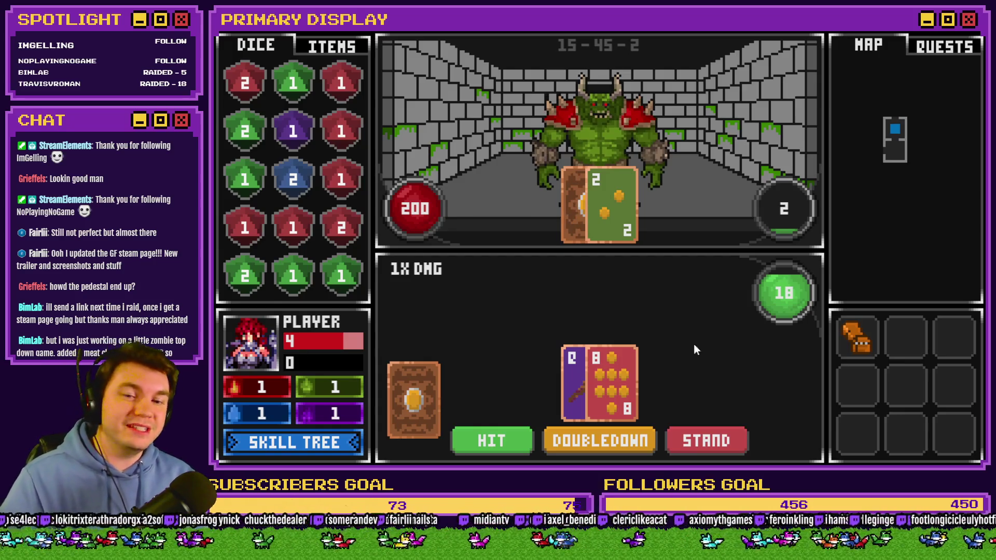
left_click(724, 440)
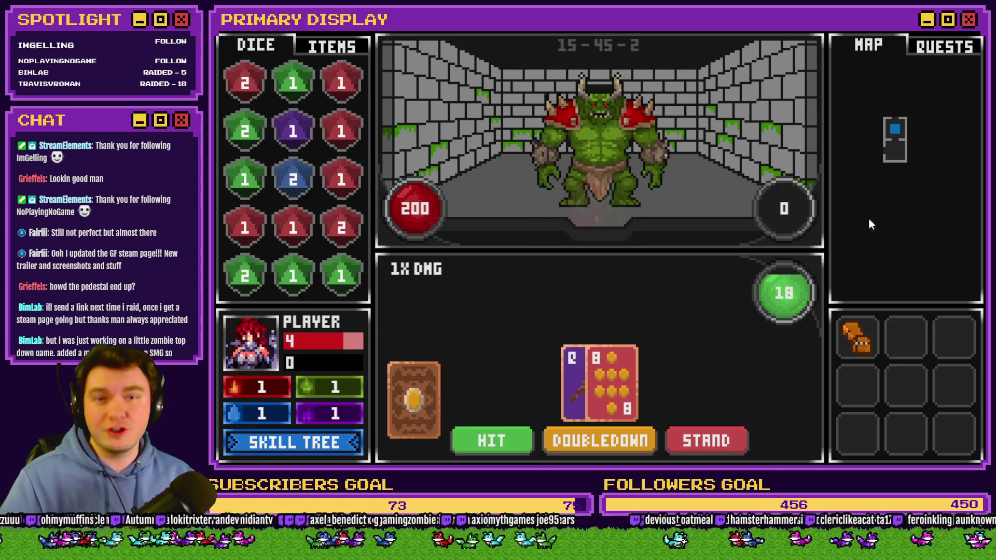
left_click(964, 26)
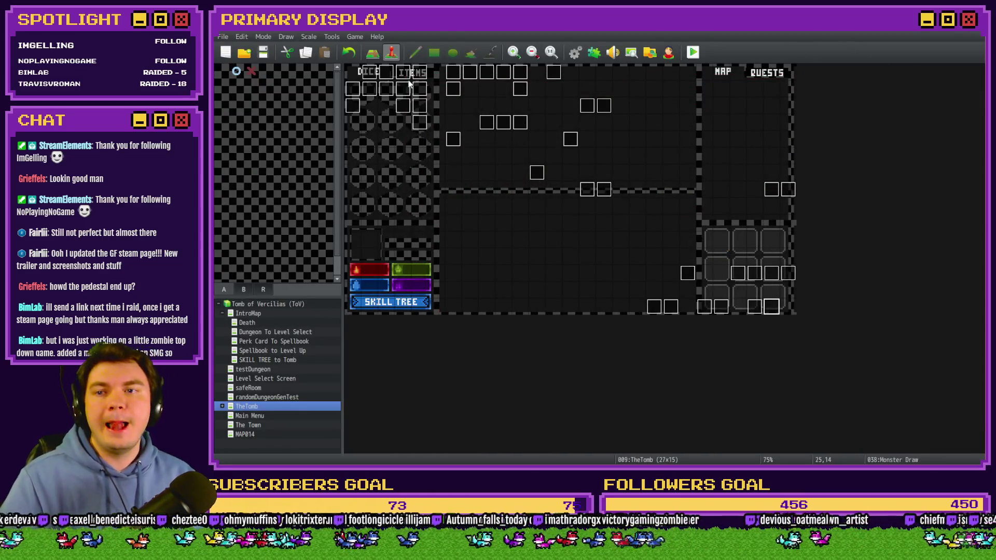
Step: Open TheTomb's Monster Draw event and scroll its commands to select the START HERE comment
double_click(713, 270)
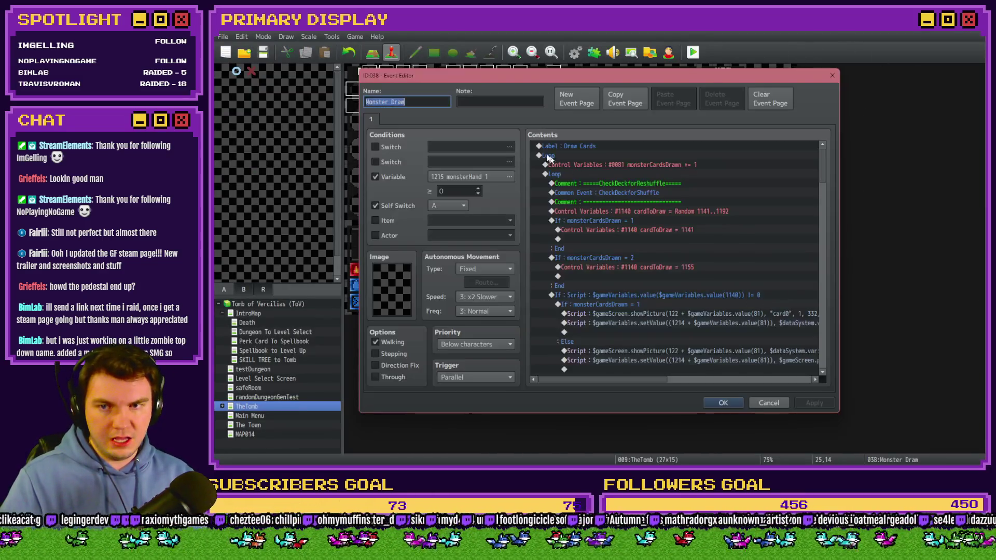
left_click_drag(824, 158, 830, 224)
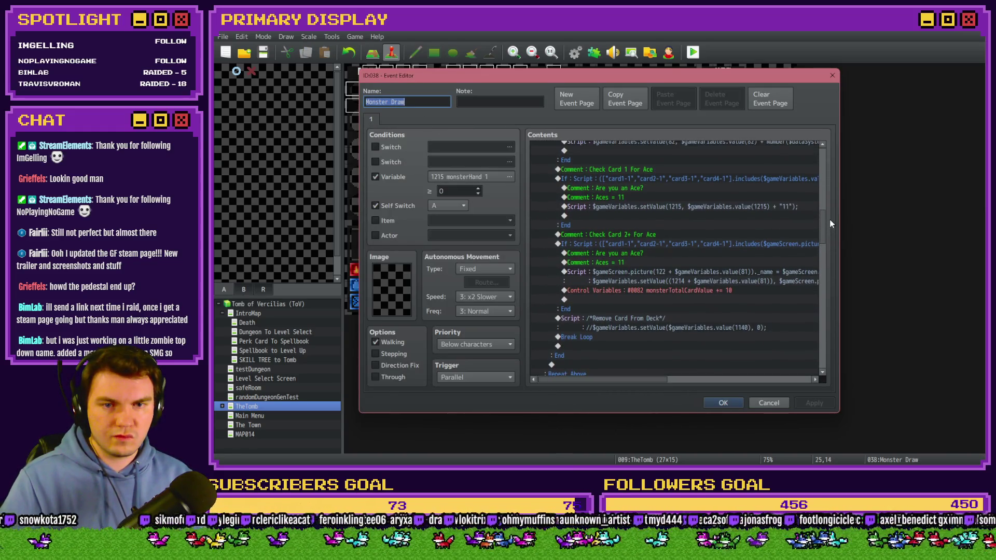
mouse_move(645, 378)
left_mouse_down()
mouse_move(757, 382)
mouse_move(642, 381)
left_mouse_up()
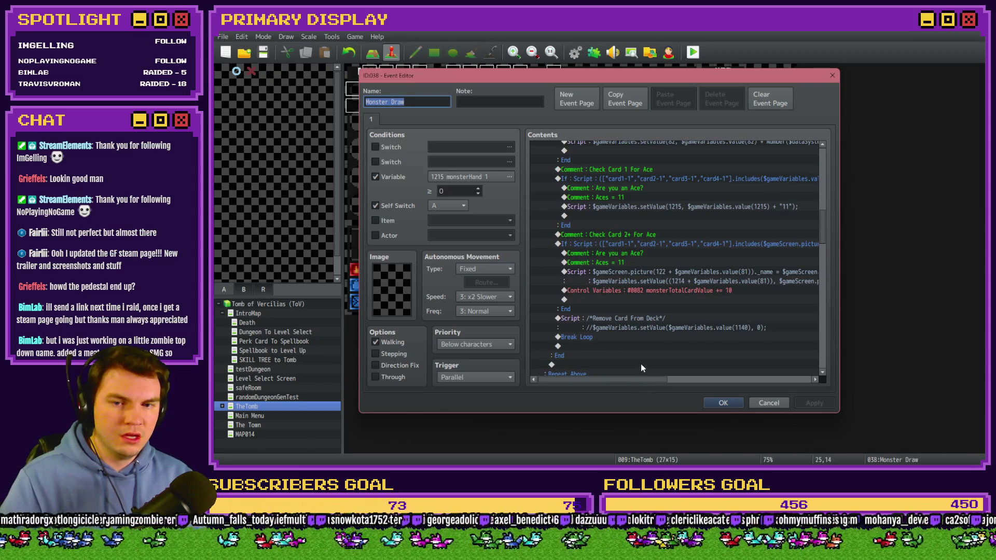
scroll(652, 310, "down", 6)
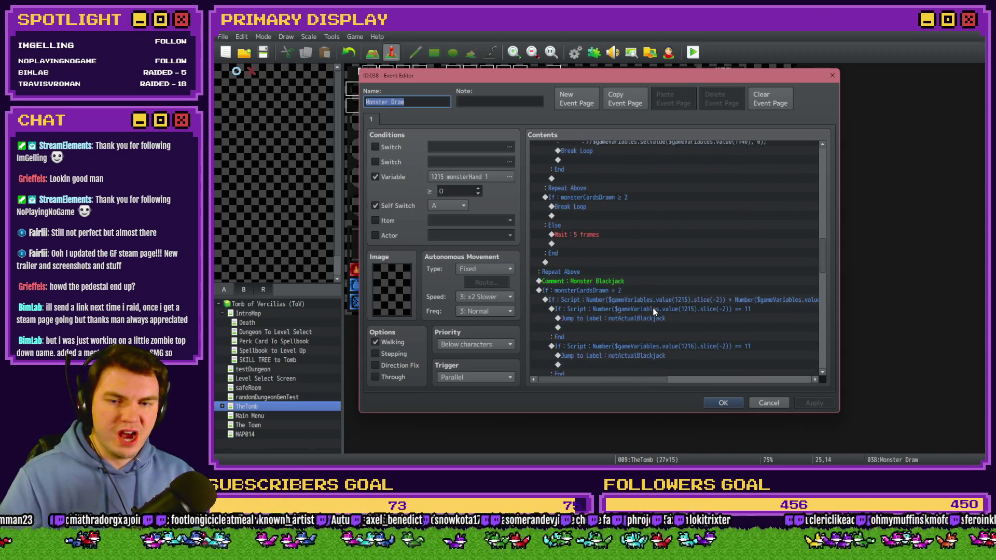
scroll(654, 311, "down", 2)
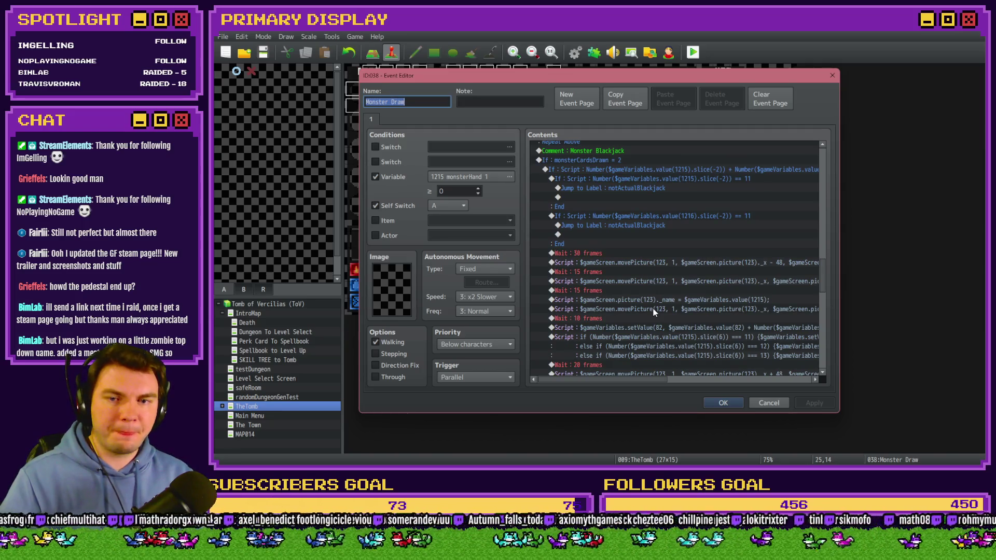
scroll(654, 316, "down", 6)
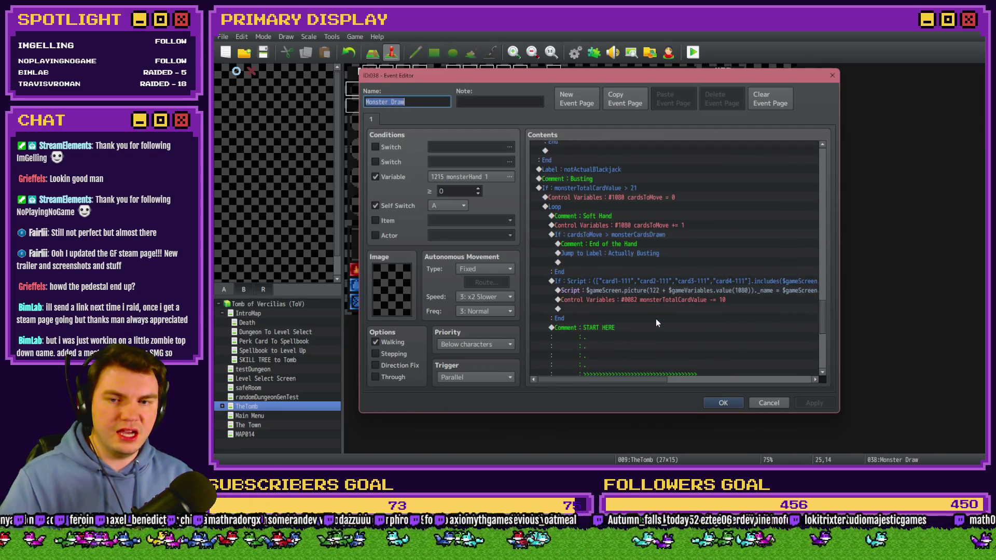
scroll(656, 319, "down", 2)
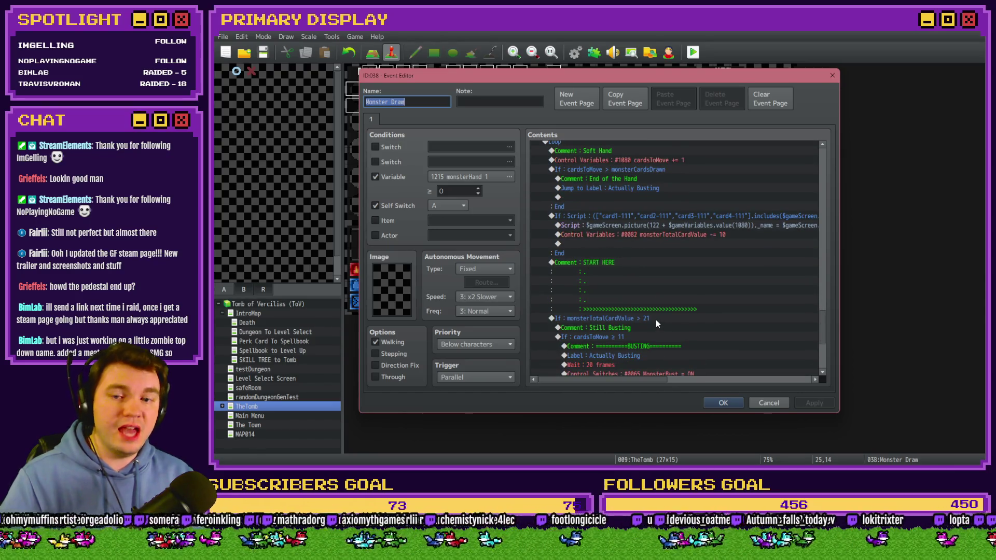
scroll(655, 292, "down", 2)
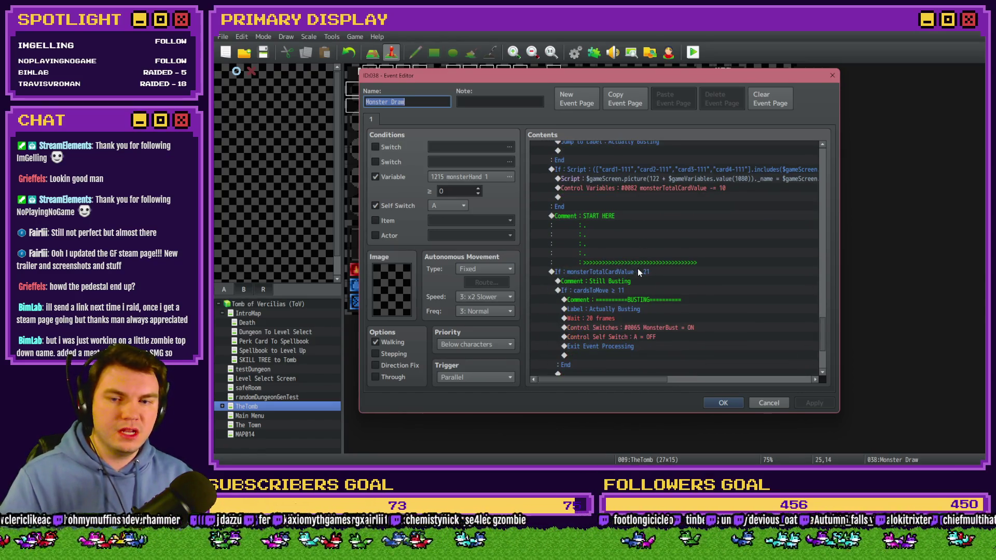
left_click(608, 216)
scroll(618, 270, "down", 4)
scroll(618, 273, "up", 3)
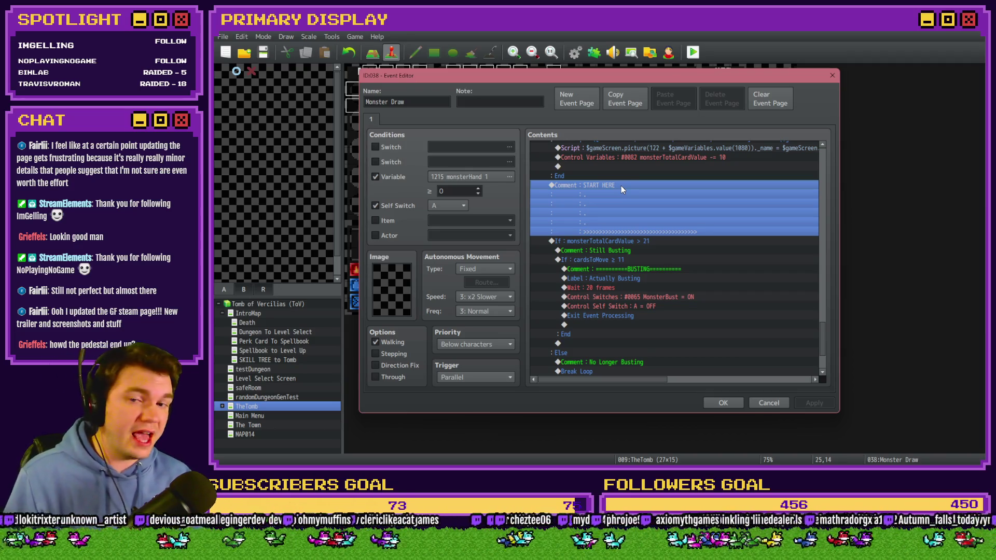
left_click(611, 182)
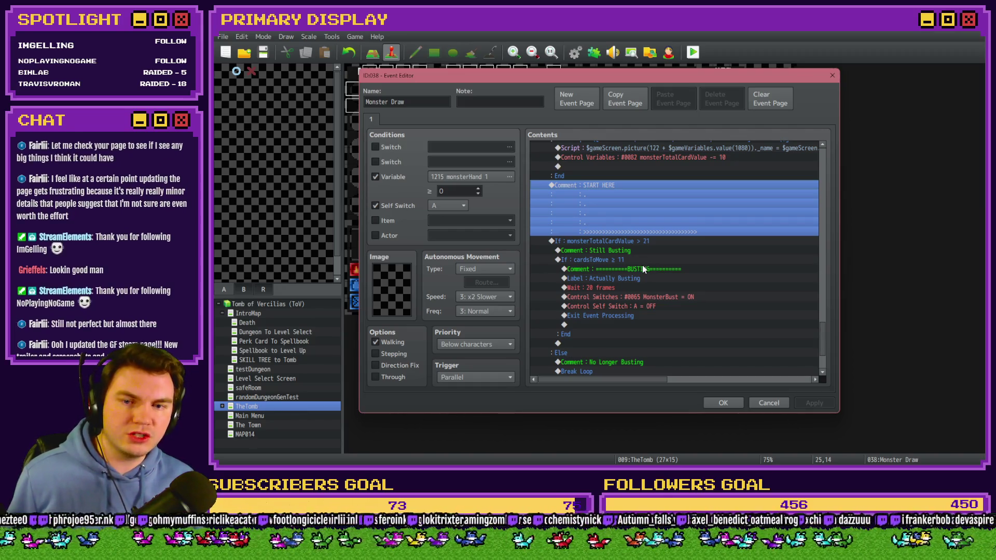
Step: Look over the Monster Draw commands once more and close the editor with OK
scroll(642, 266, "down", 2)
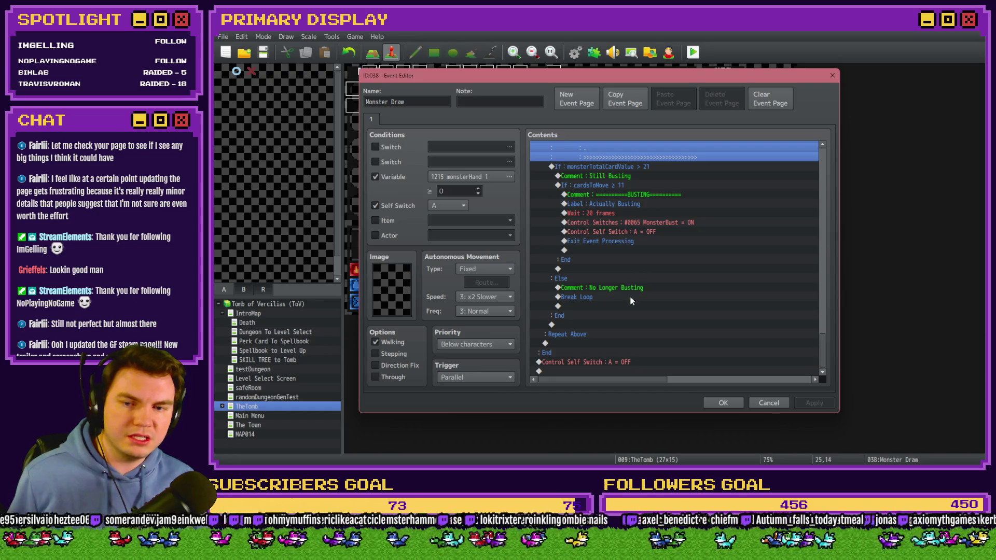
scroll(628, 295, "up", 2)
scroll(627, 297, "up", 2)
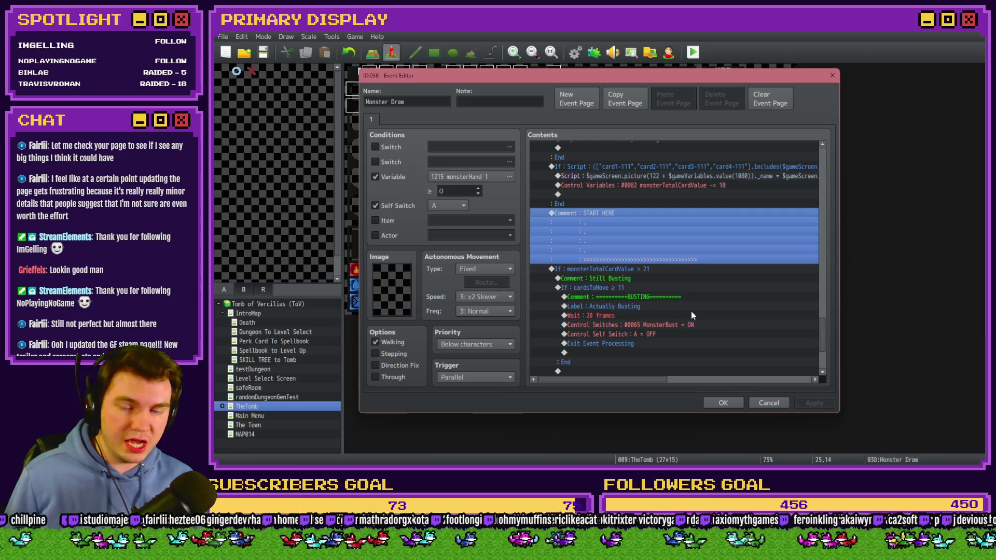
left_click(718, 402)
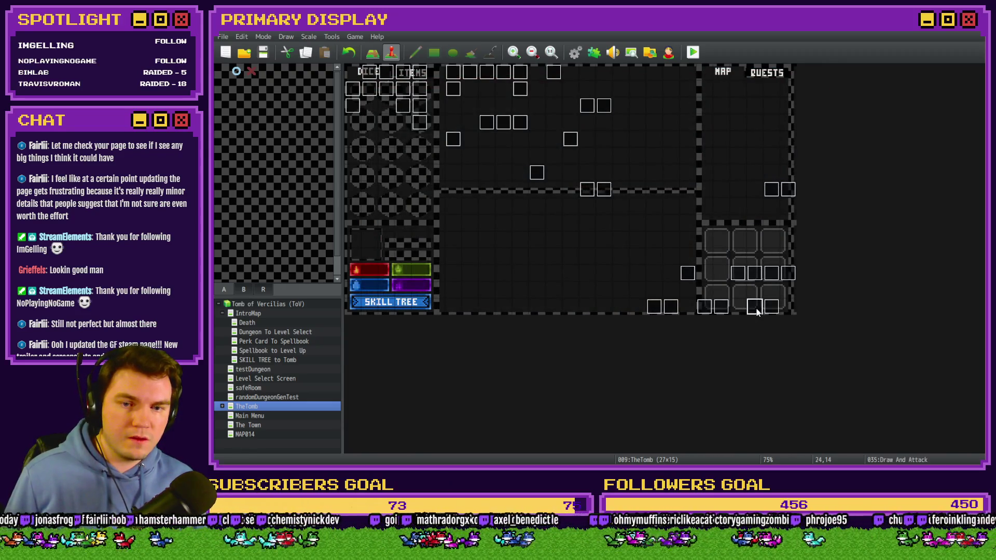
Step: Open the Draw And Attack event and browse the commands on pages 2 through 4
double_click(687, 274)
left_click(387, 119)
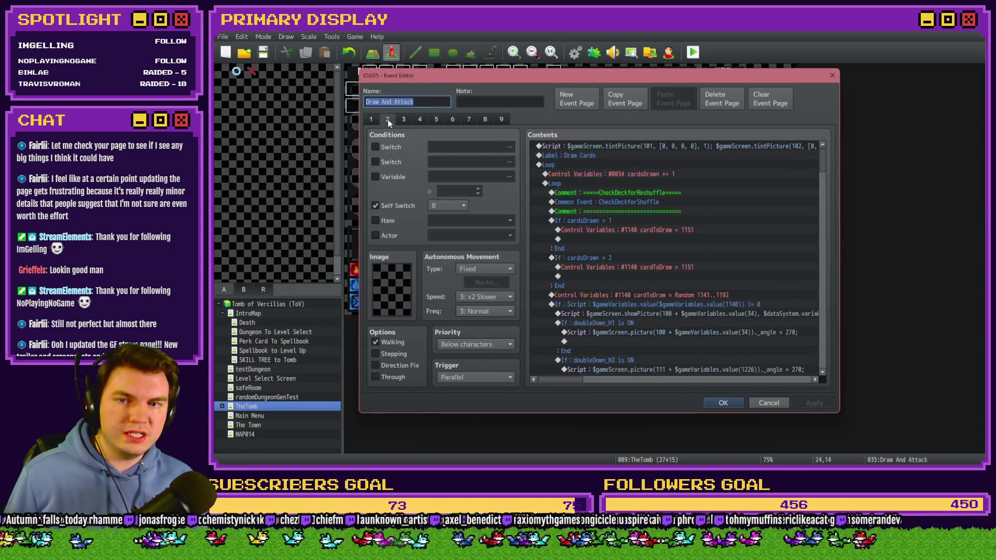
left_click_drag(822, 161, 824, 182)
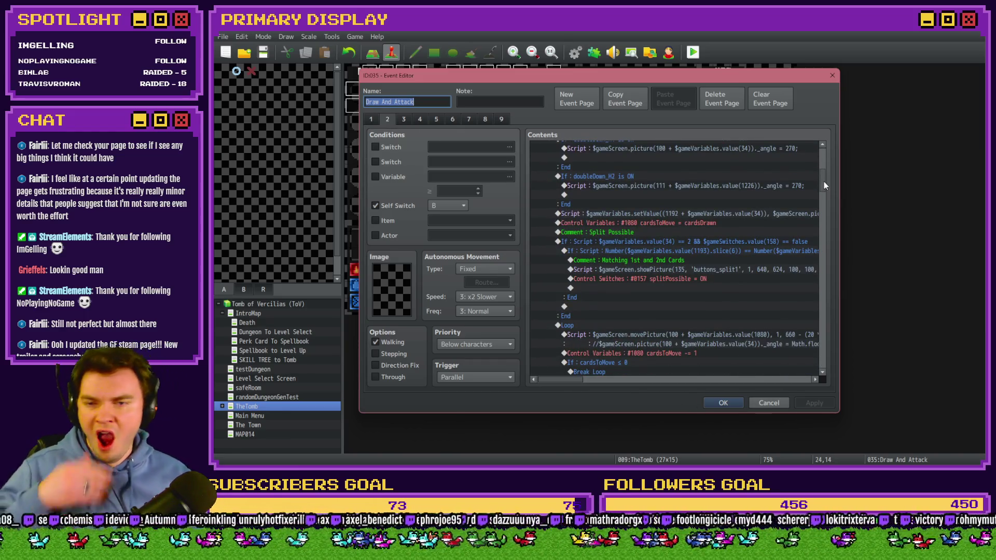
scroll(723, 181, "up", 5)
left_click(402, 120)
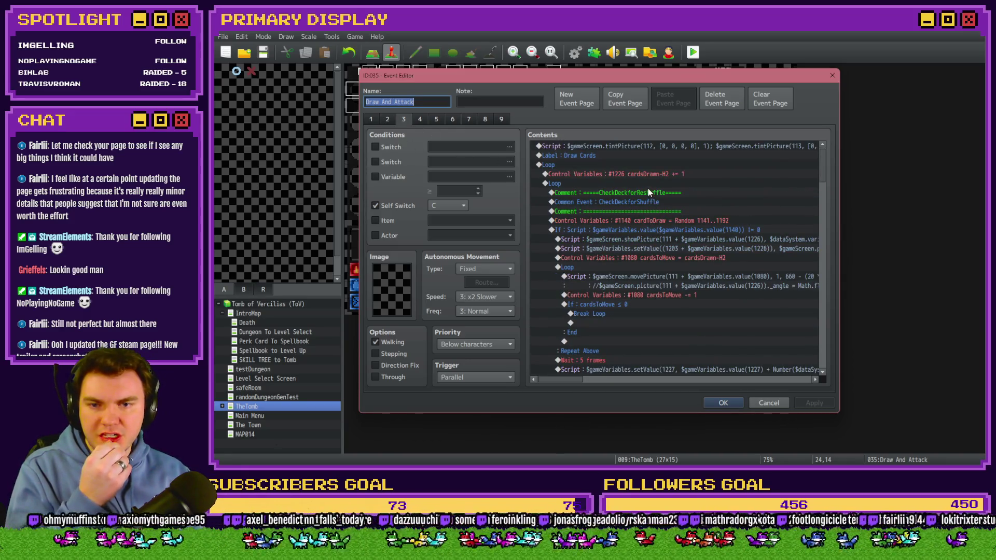
left_click_drag(824, 167, 826, 363)
left_click(418, 118)
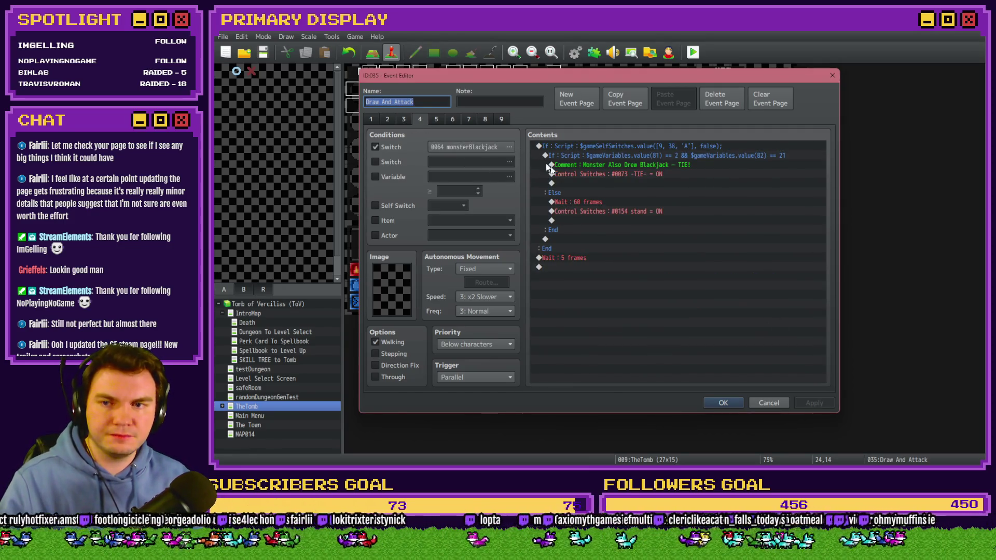
Step: Review the playerBust commands on page 5, then move on to the MonsterBust page 6
left_click(437, 119)
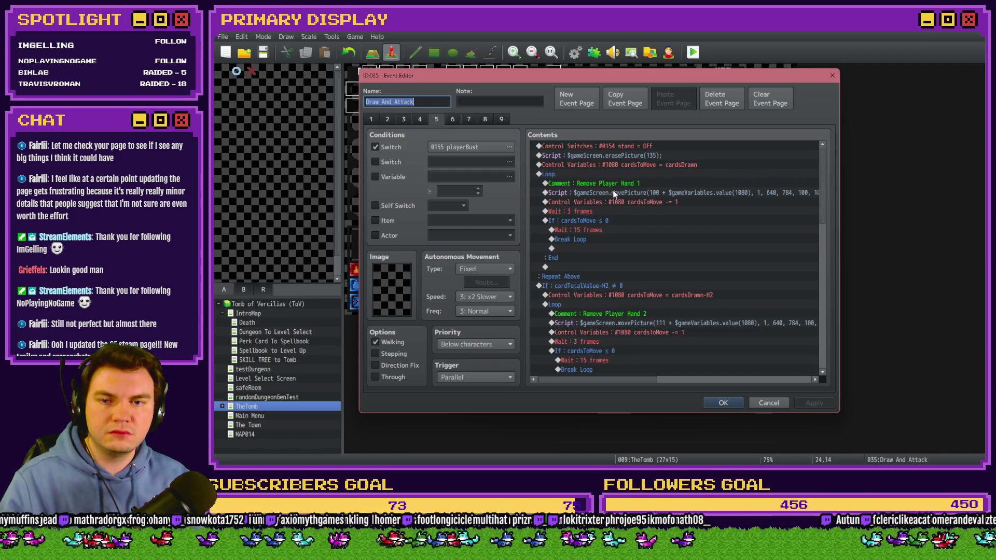
scroll(615, 196, "down", 7)
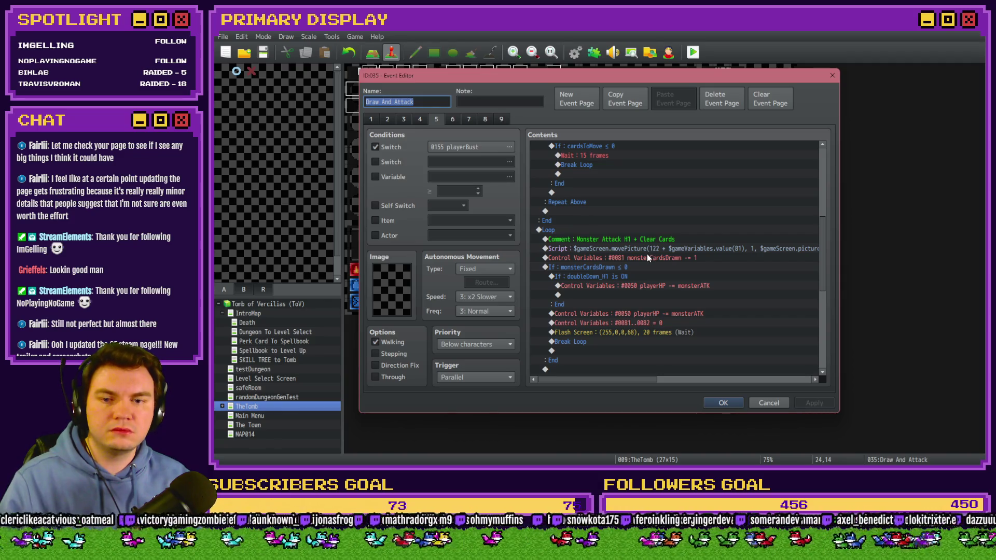
scroll(646, 258, "down", 2)
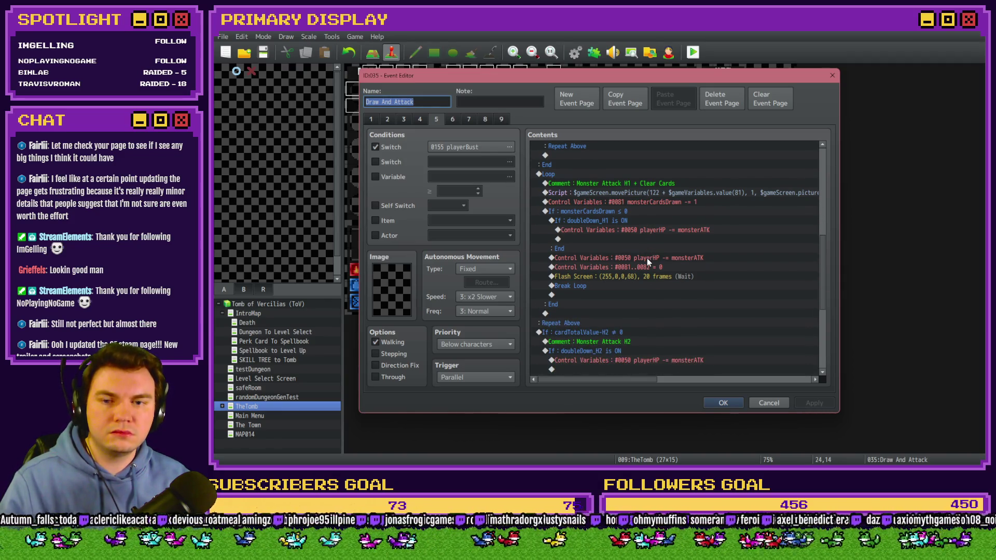
scroll(646, 259, "down", 2)
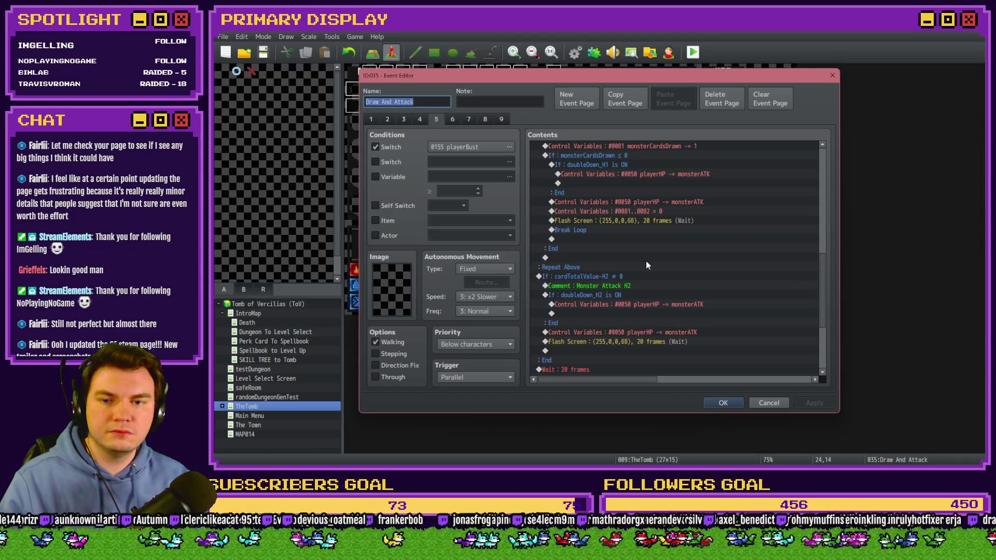
scroll(646, 263, "down", 2)
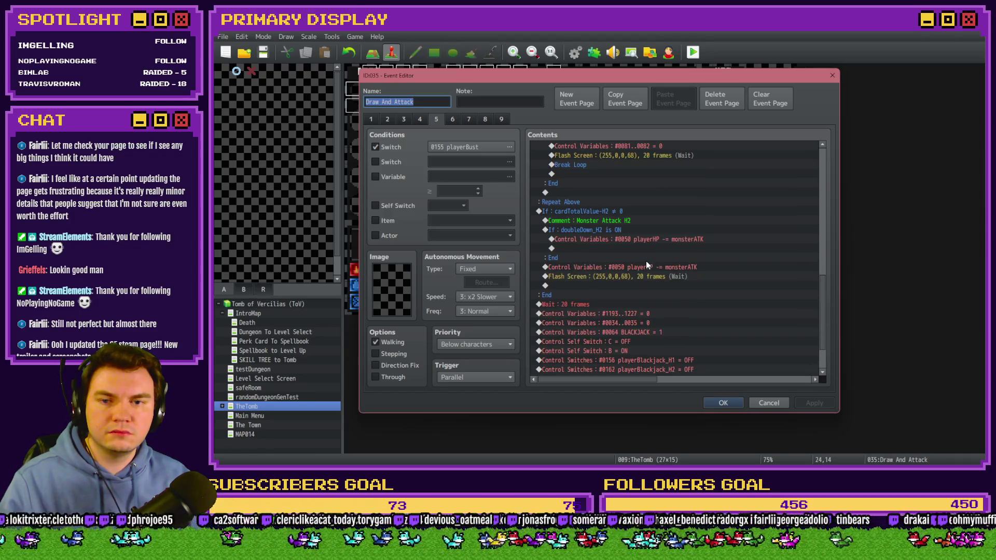
scroll(647, 261, "up", 6)
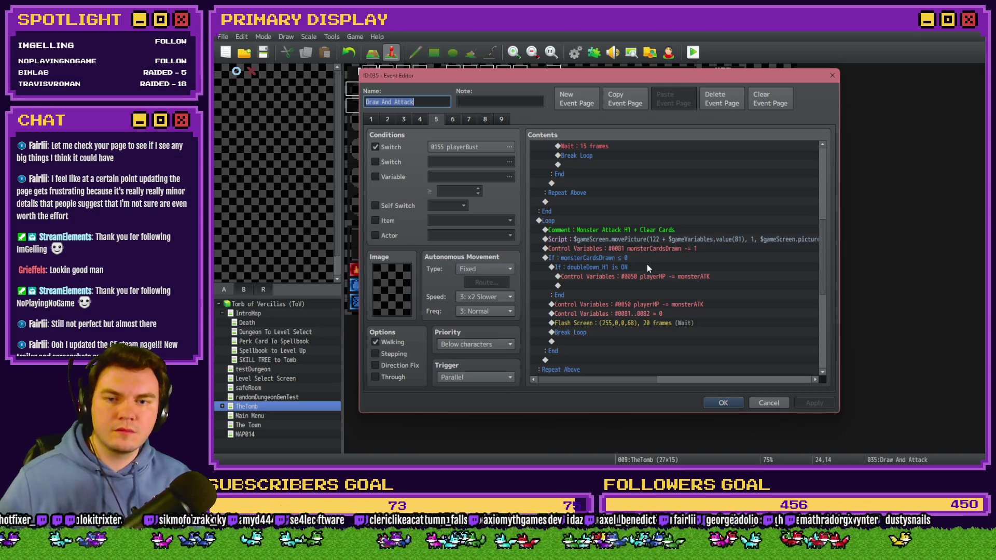
left_click(452, 119)
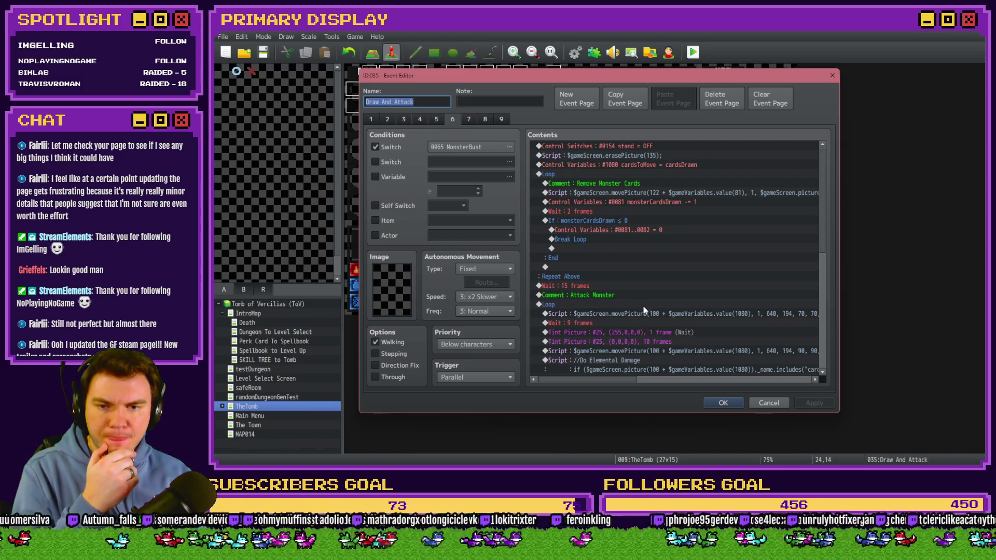
mouse_move(618, 379)
left_mouse_down()
mouse_move(670, 382)
mouse_move(620, 379)
left_mouse_up()
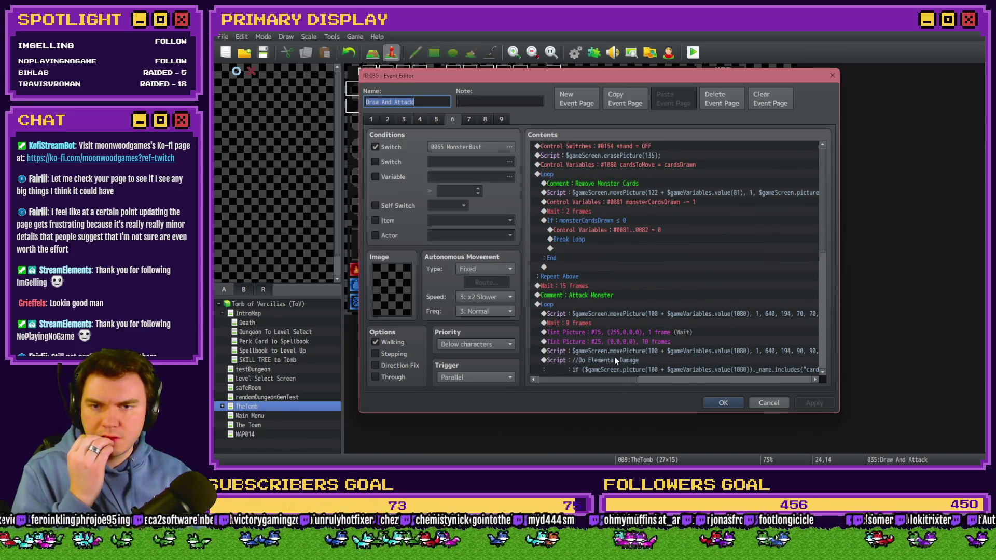
Step: Show page 7 of Draw And Attack, the stand-switch page that draws monster cards
left_click(469, 120)
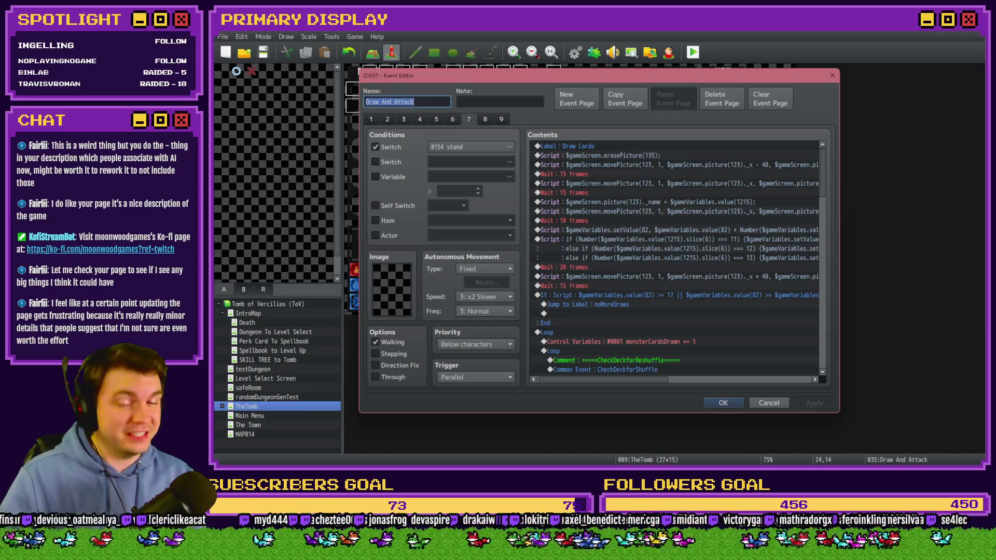
key("alt+Tab")
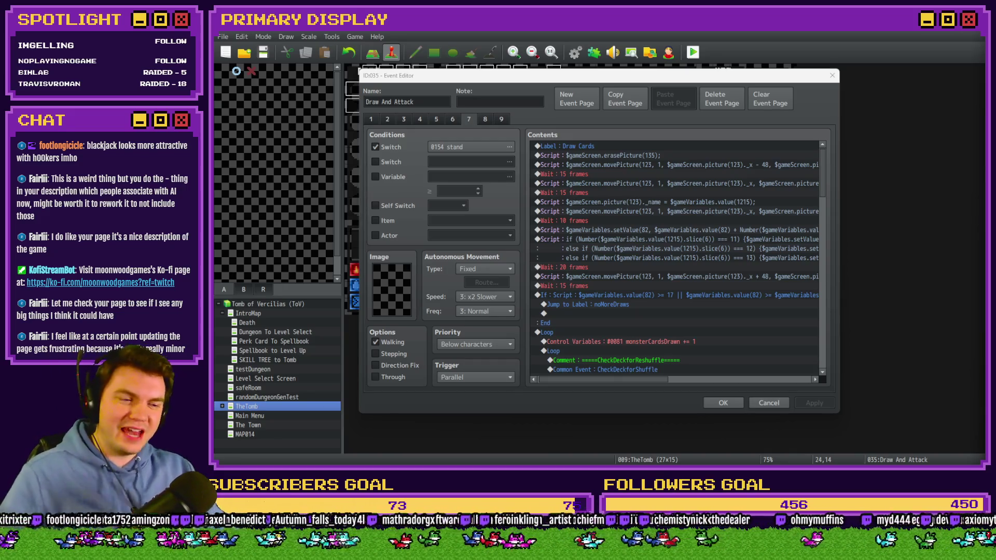
left_click(676, 128)
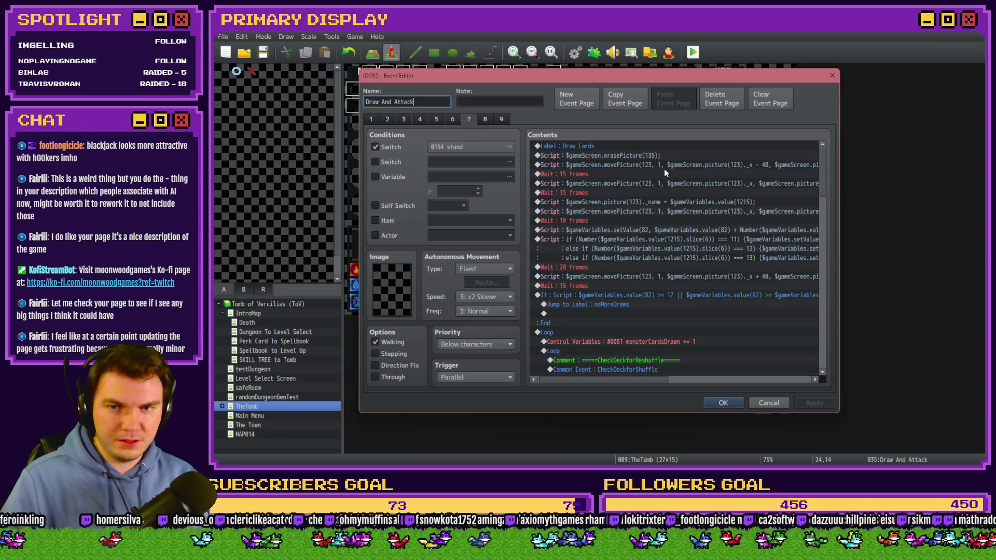
mouse_move(635, 378)
left_mouse_down()
mouse_move(723, 378)
mouse_move(628, 379)
left_mouse_up()
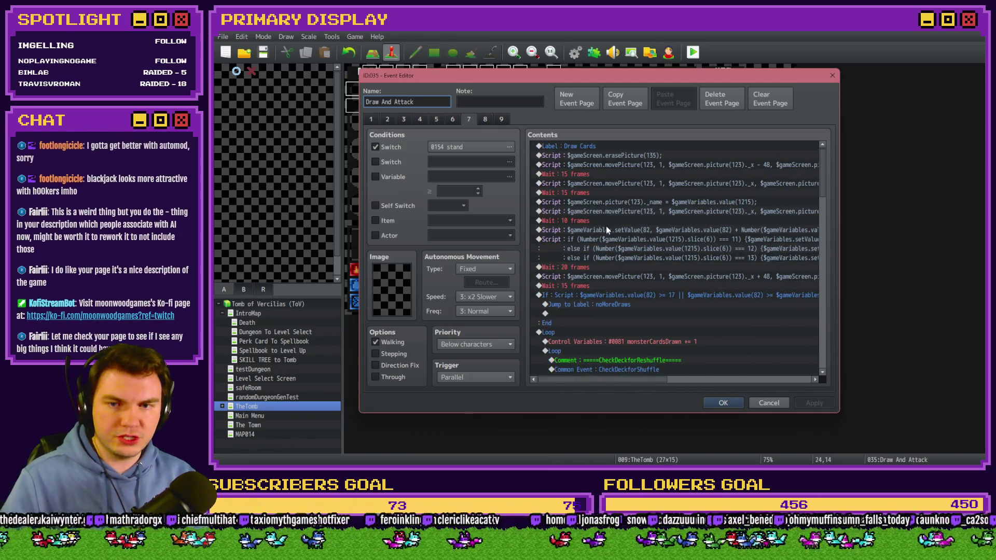
left_click_drag(656, 378, 705, 380)
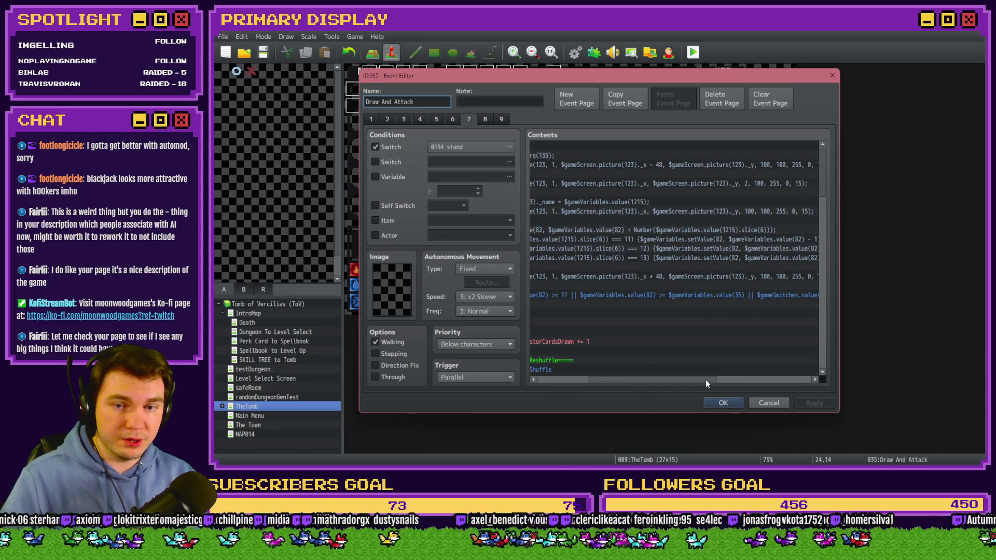
mouse_move(705, 380)
left_mouse_down()
mouse_move(642, 371)
mouse_move(630, 344)
left_mouse_up()
mouse_move(643, 380)
left_mouse_down()
mouse_move(719, 380)
mouse_move(632, 379)
left_mouse_up()
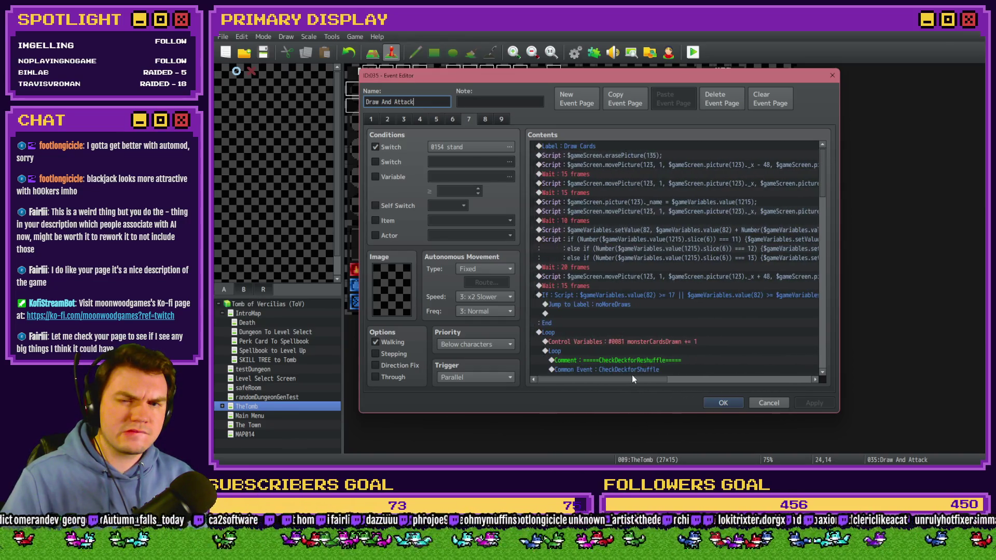
left_click(647, 238)
key("Insert")
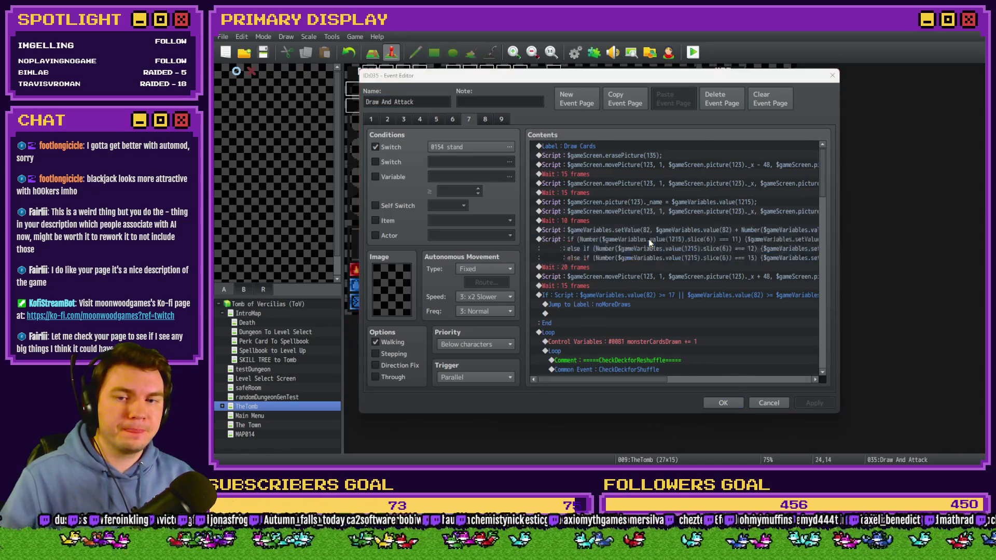
Step: Change the comment text to 'Check for Royal cards'
type("Check for")
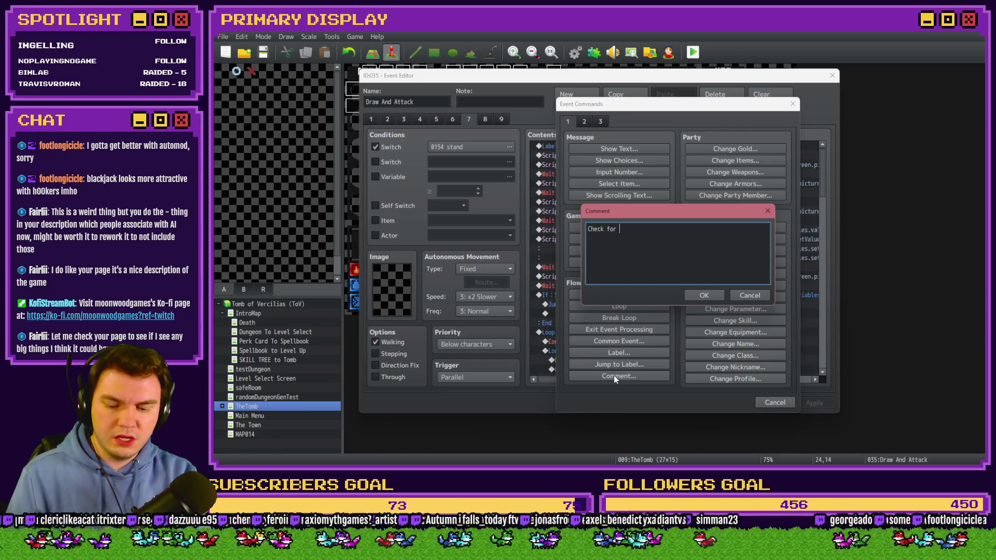
type(" Rayo")
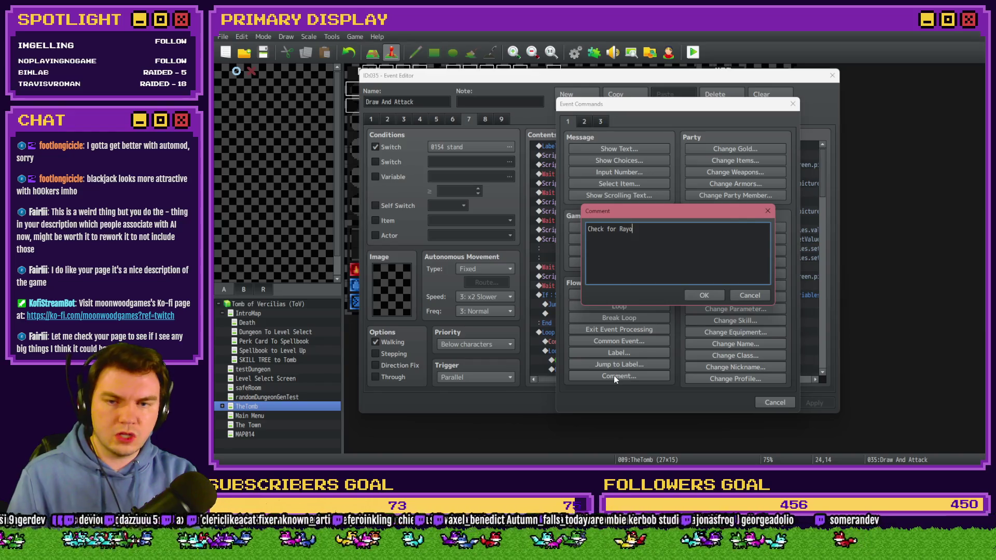
key("BackSpace")
key("BackSpace")
key("BackSpace")
type("oyal")
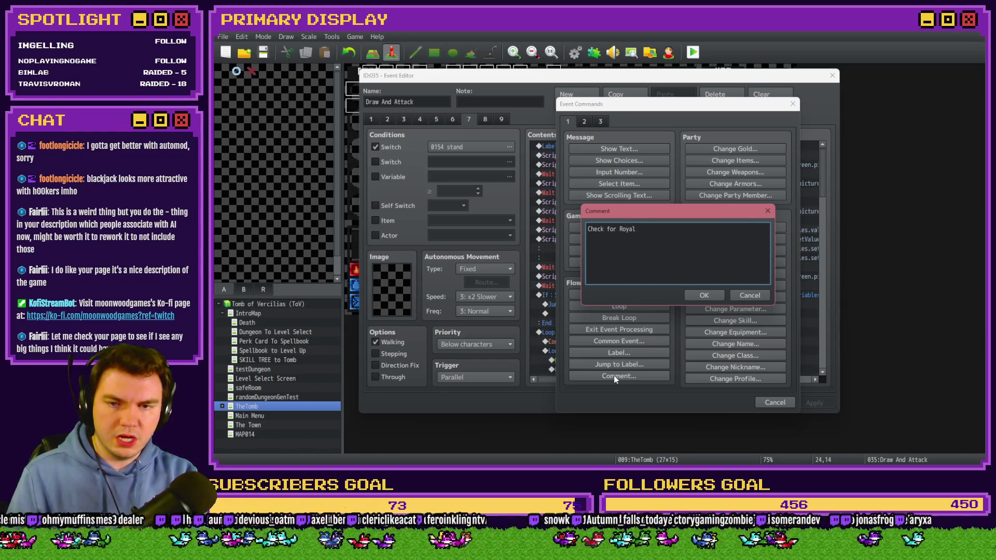
type(" cards")
key("ctrl+Return")
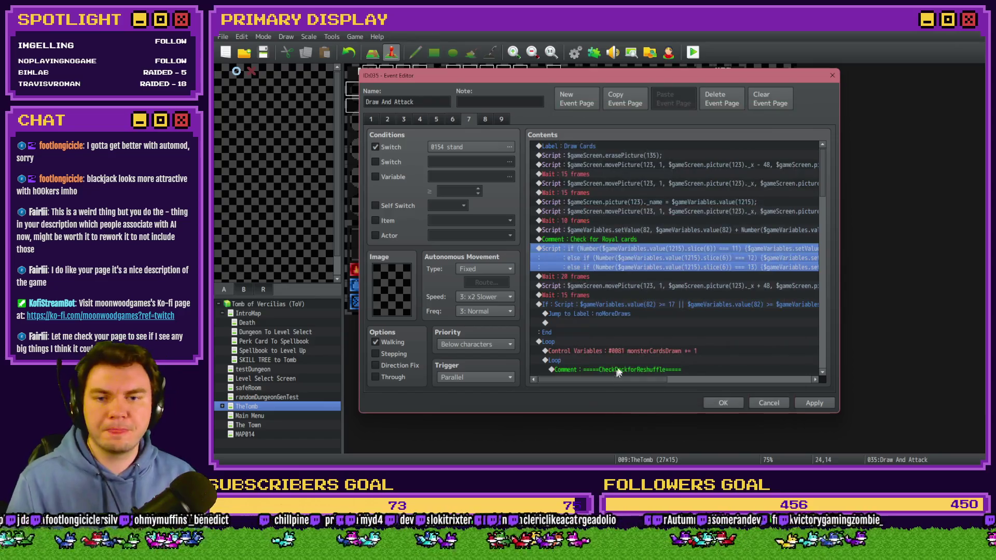
Step: Duplicate that comment above Wait 20 frames as 'Check for Ace card', then apply and close the event
left_click(628, 241)
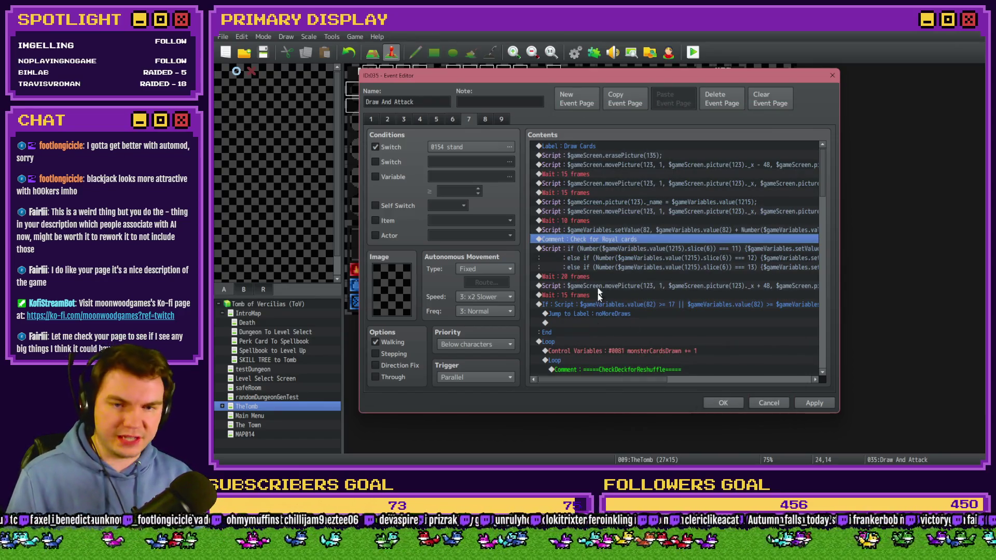
mouse_move(601, 381)
left_mouse_down()
mouse_move(736, 380)
mouse_move(537, 367)
left_mouse_up()
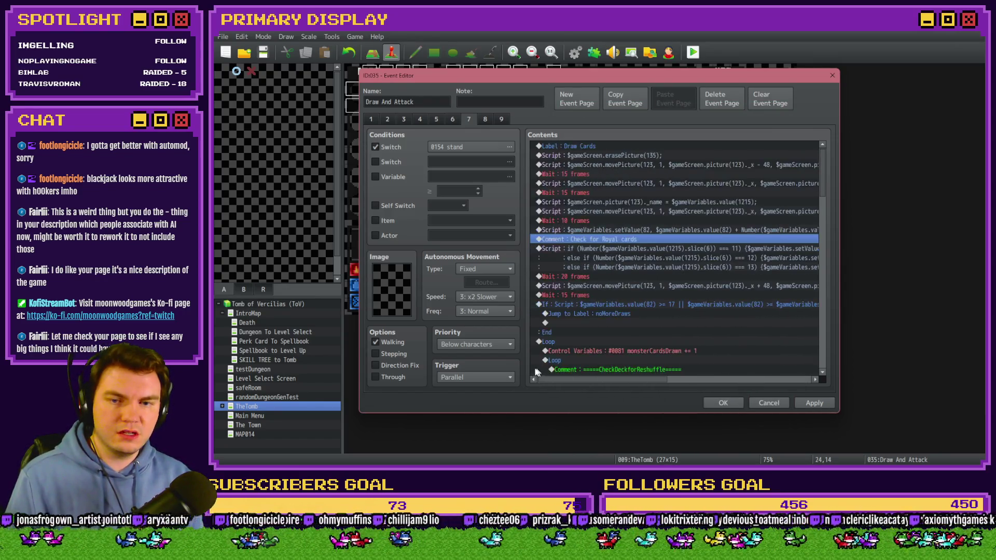
left_click(575, 276)
key("ctrl+v")
double_click(584, 276)
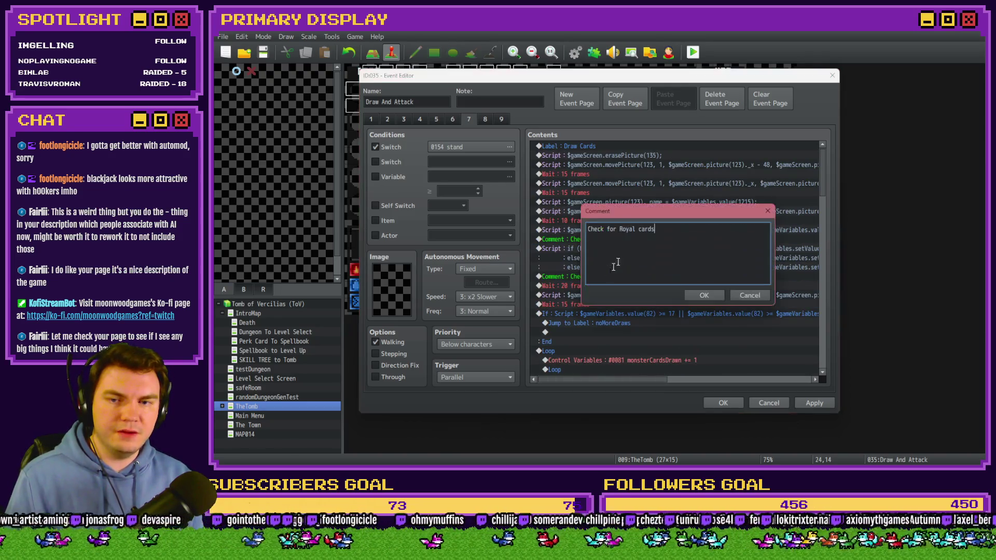
left_click_drag(620, 229, 635, 229)
type("Ace")
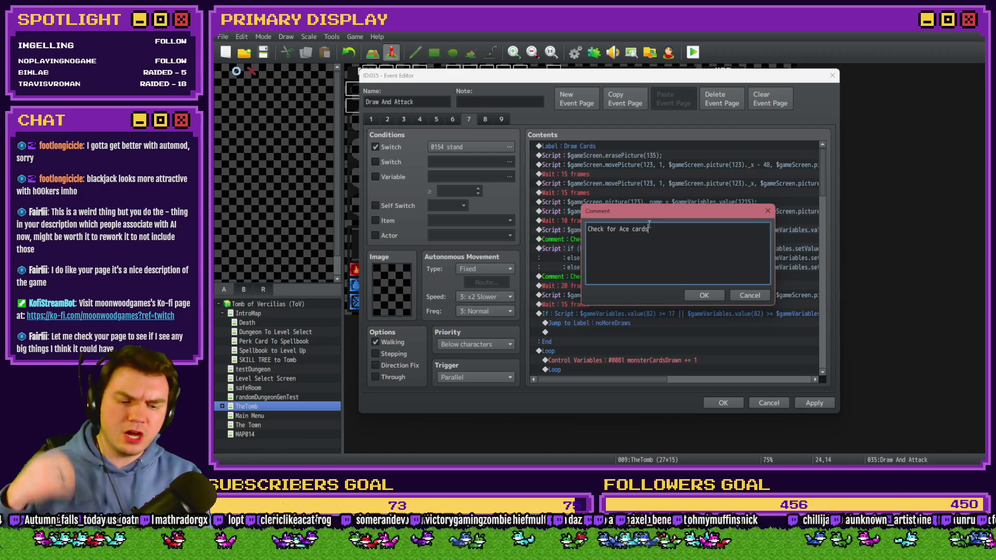
key("ctrl+Return")
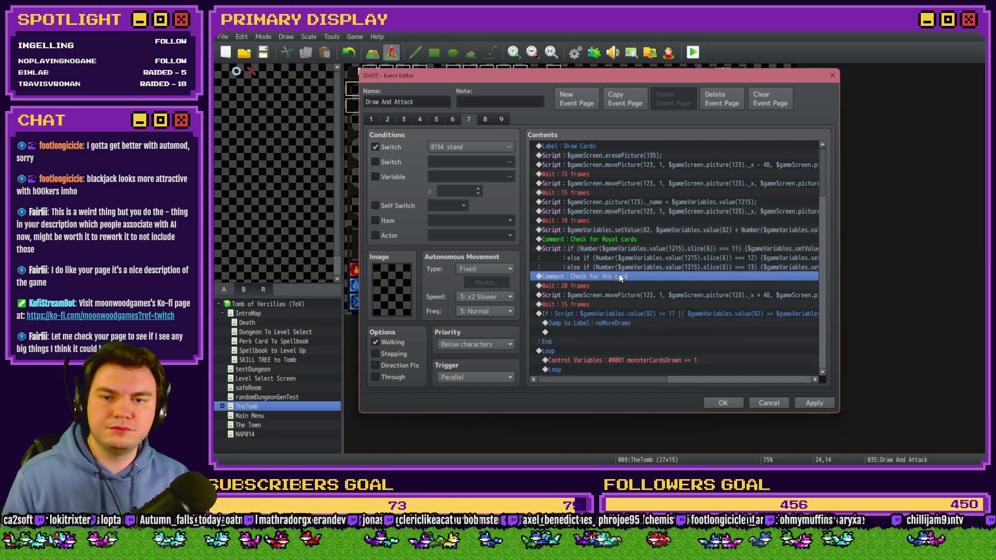
left_click(622, 252)
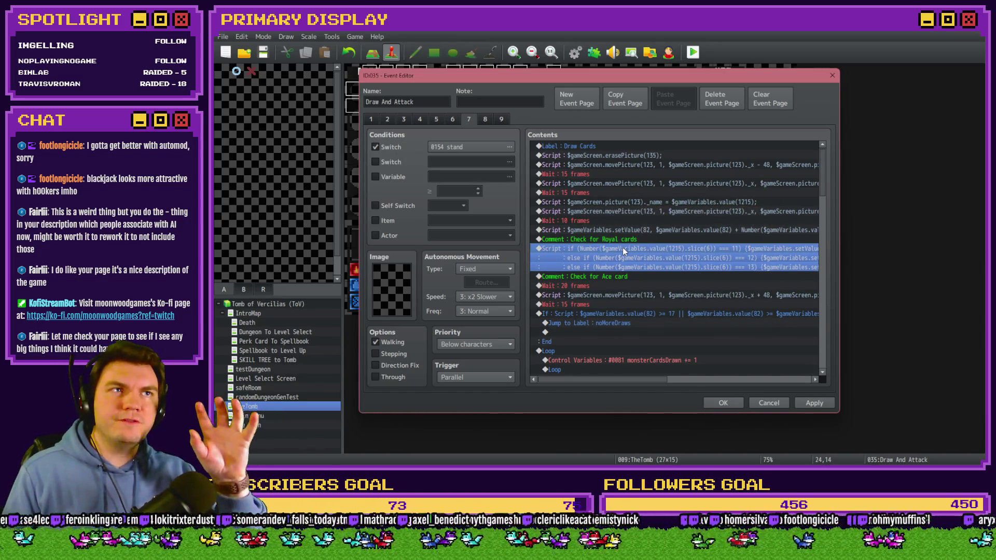
left_click(826, 404)
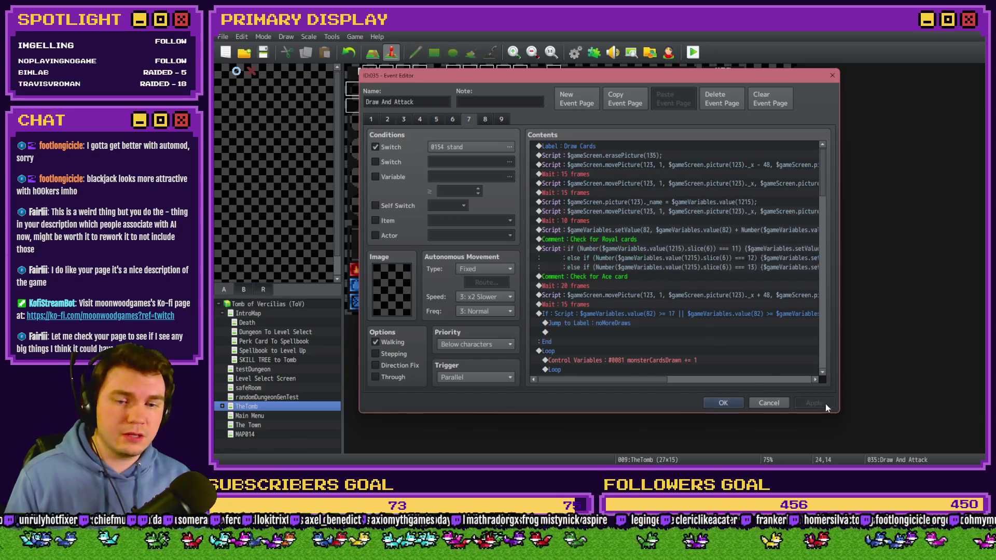
left_click(717, 403)
Step: Copy the Check Card 1 For Ace block from the Monster Draw event, then reopen Draw And Attack
double_click(771, 306)
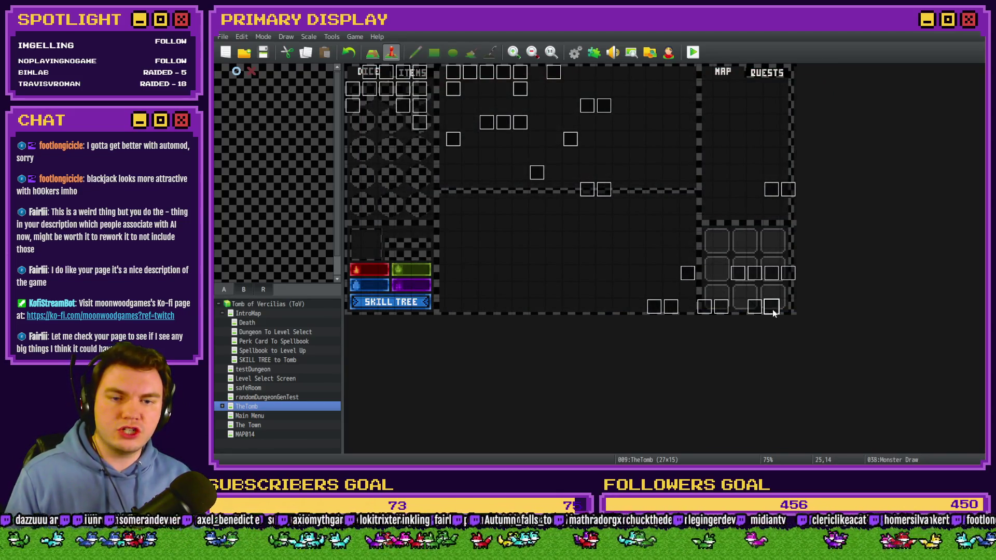
scroll(610, 225, "down", 10)
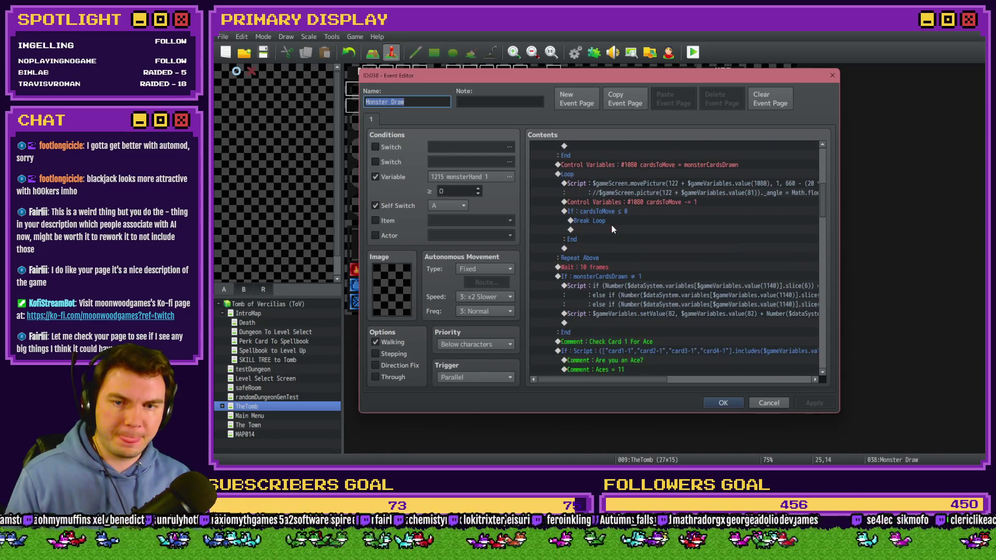
scroll(613, 223, "down", 2)
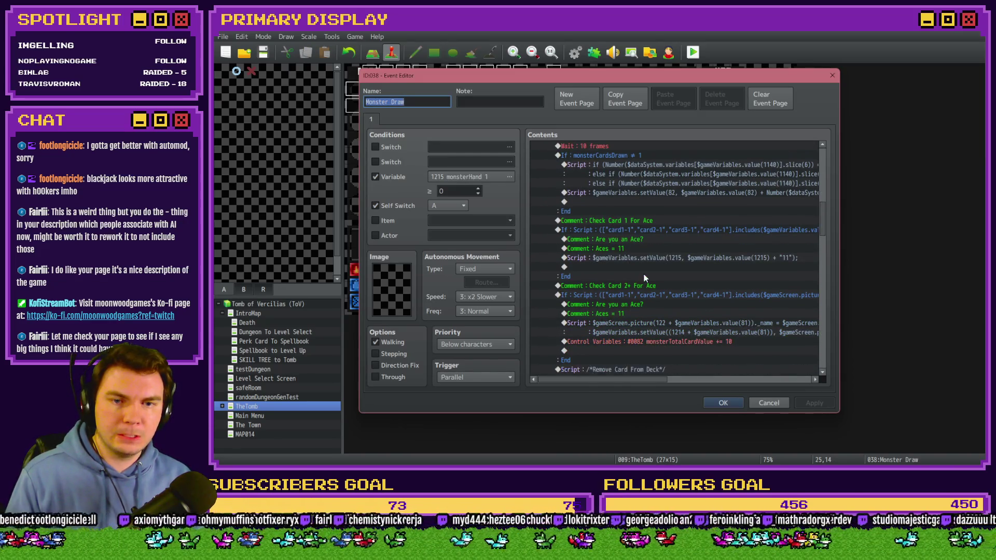
left_click(648, 222)
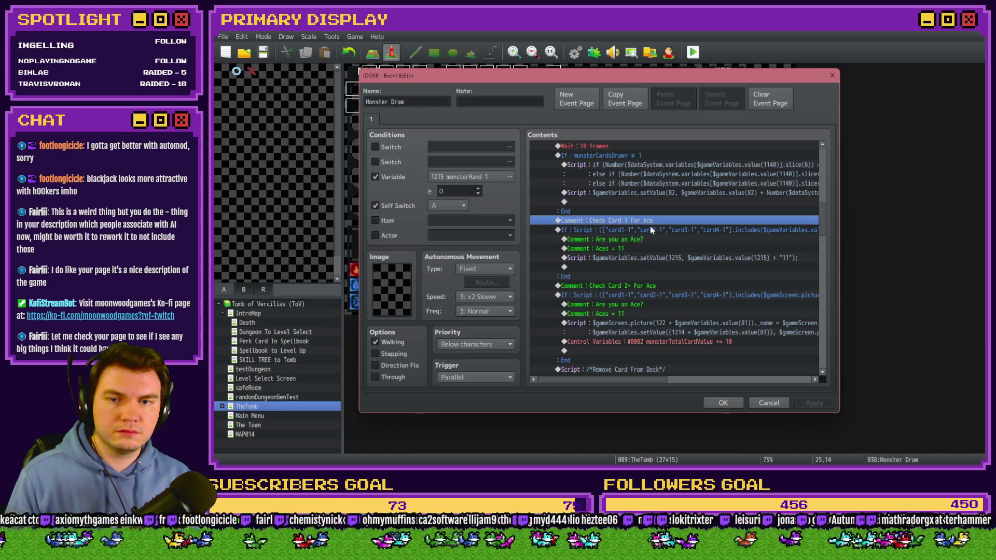
left_click(652, 259)
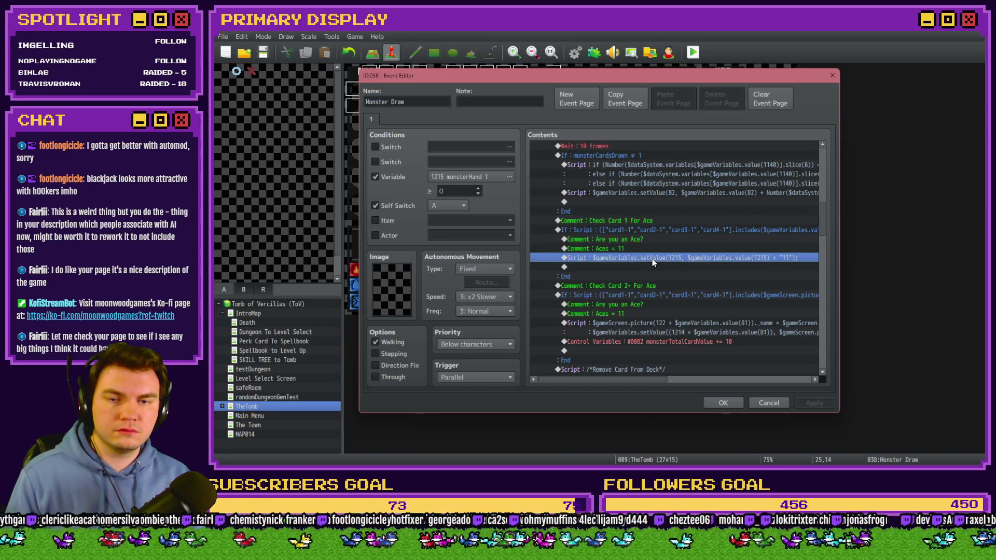
left_click(655, 230)
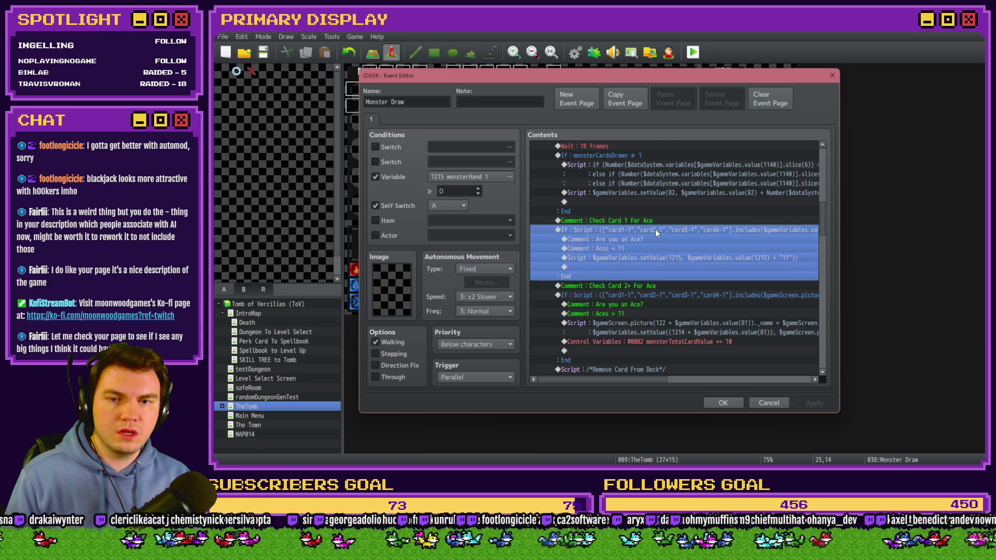
left_click(722, 403)
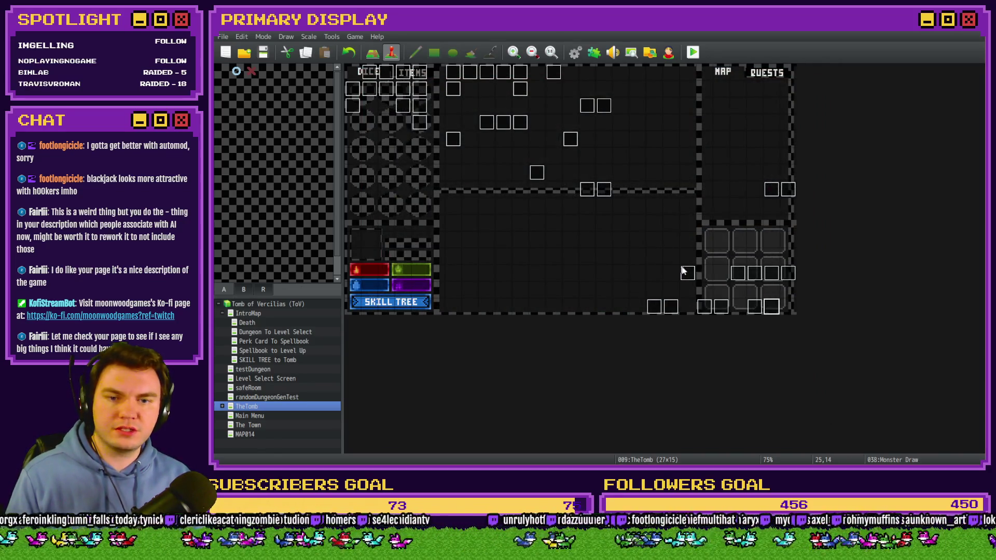
double_click(751, 306)
Step: Paste the copied Ace-check block above the 20-frame wait on page 7 and inspect its condition
left_click(436, 119)
left_click(455, 121)
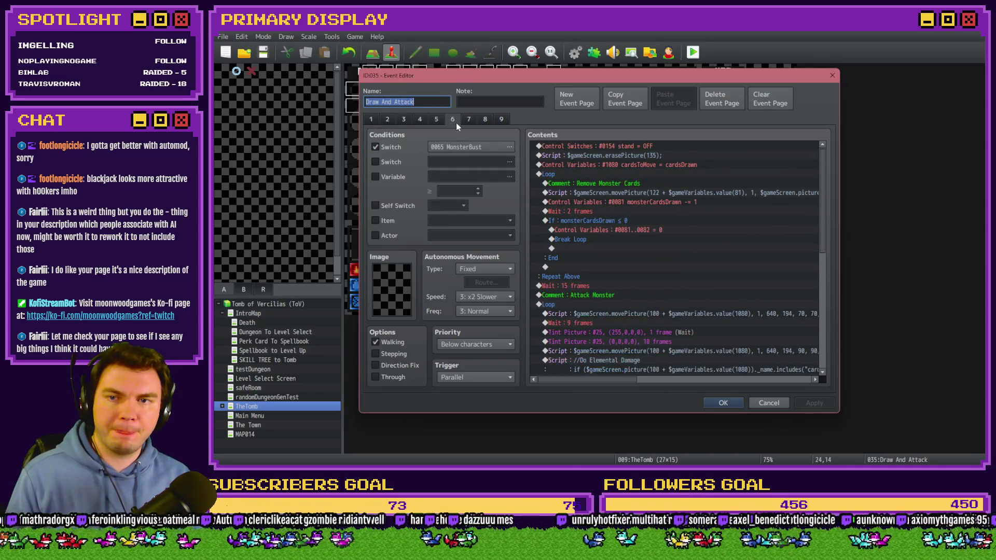
left_click(468, 119)
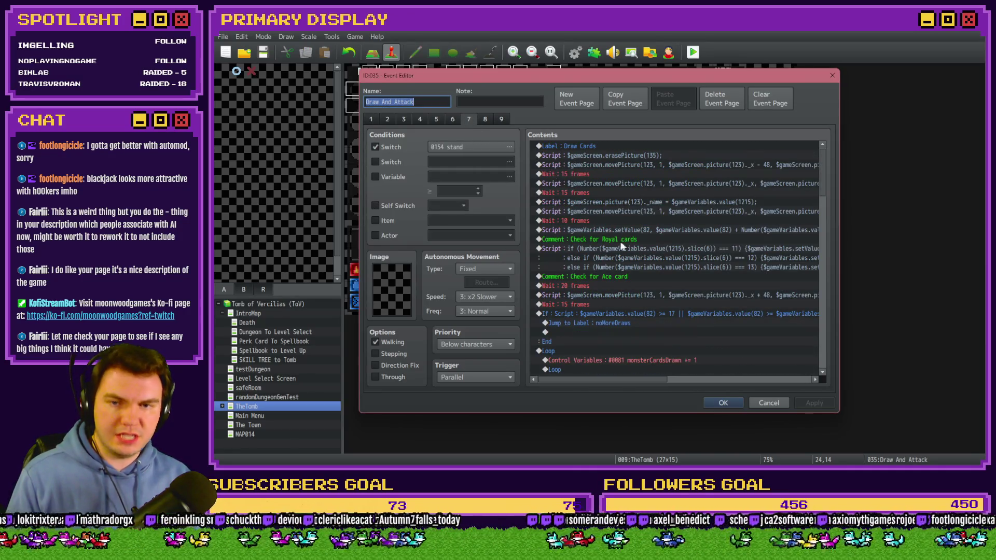
scroll(596, 221, "down", 3)
left_click(595, 221)
key("ctrl+v")
double_click(608, 219)
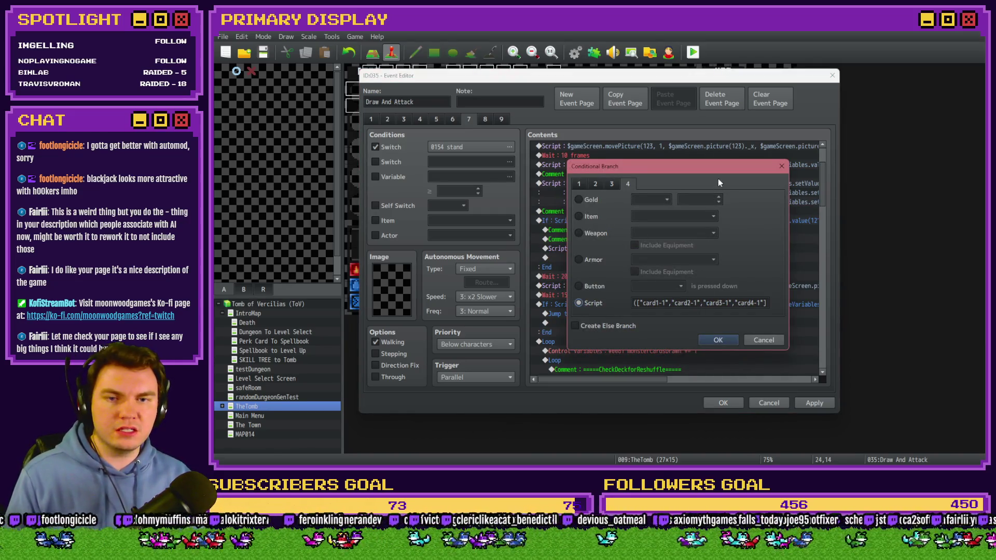
left_click(731, 305)
key("End")
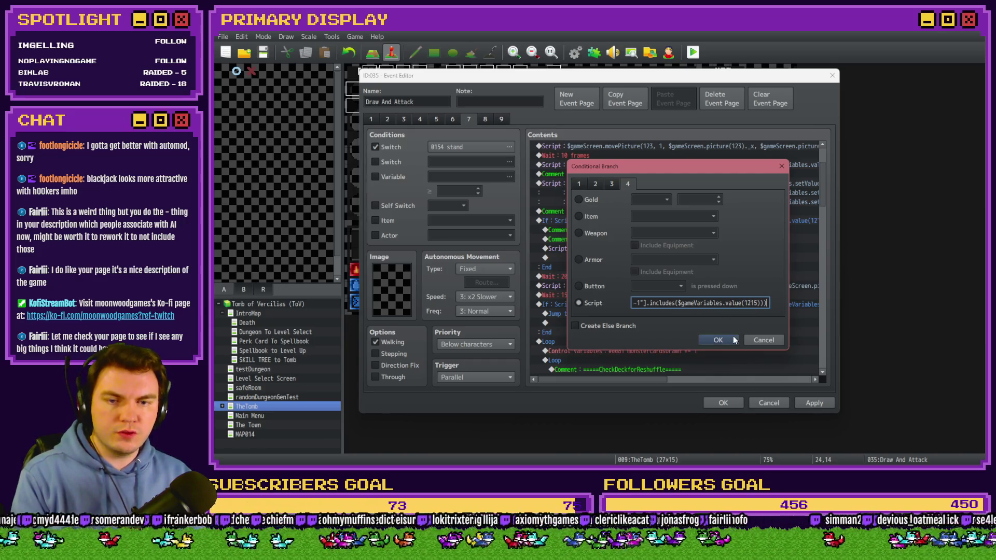
left_click(718, 340)
Step: Clear the page's Variable condition so only switch 0154 stand remains
left_click(375, 177)
left_click(509, 177)
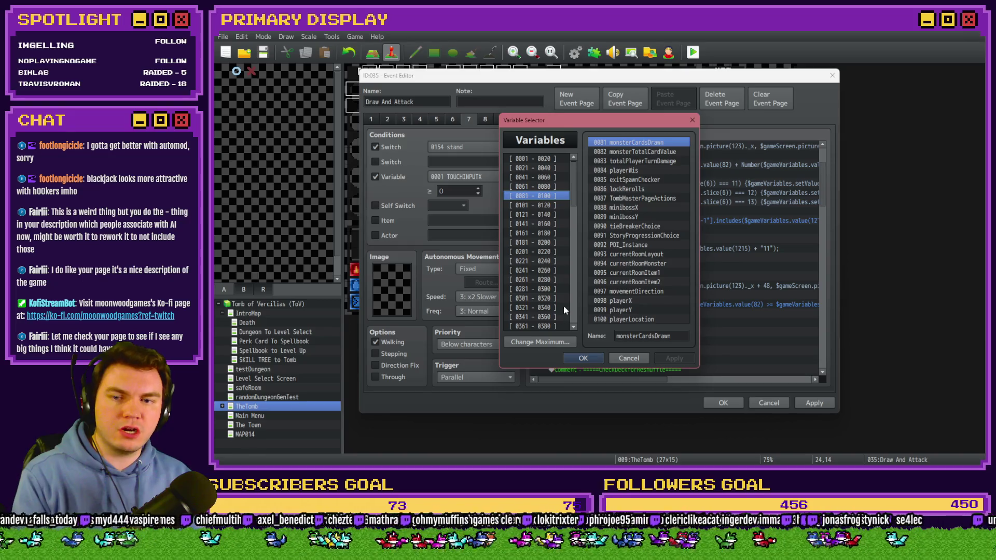
scroll(569, 310, "down", 15)
left_click(539, 276)
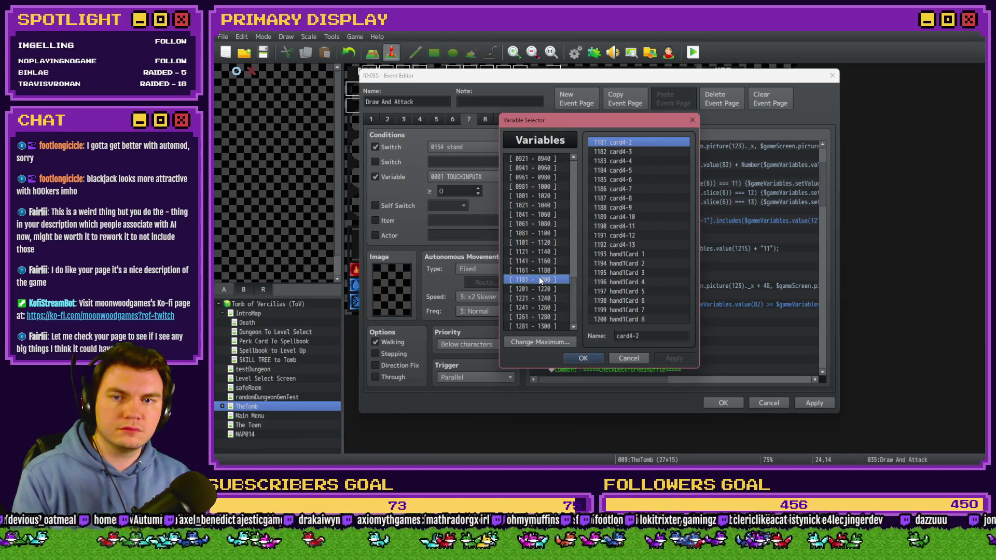
left_click(539, 289)
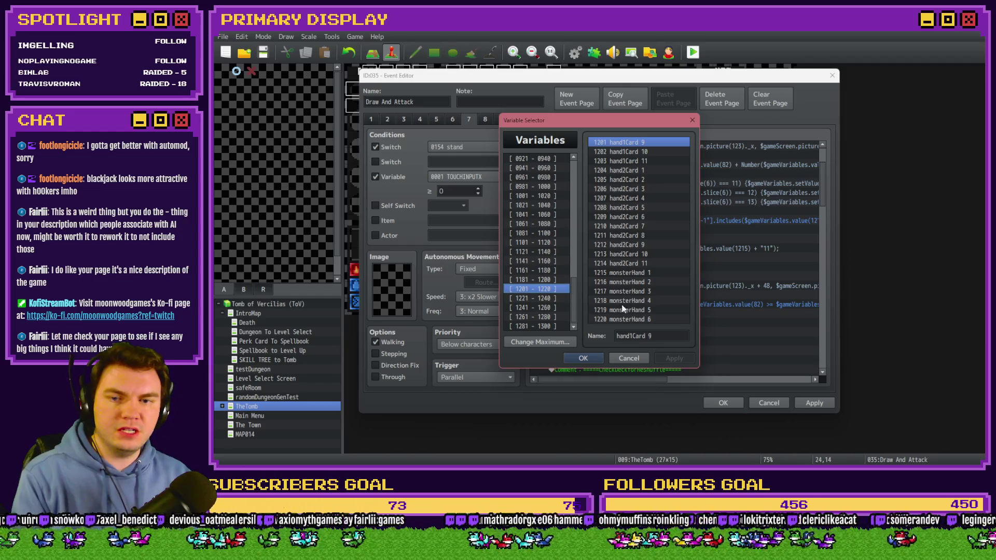
left_click(629, 358)
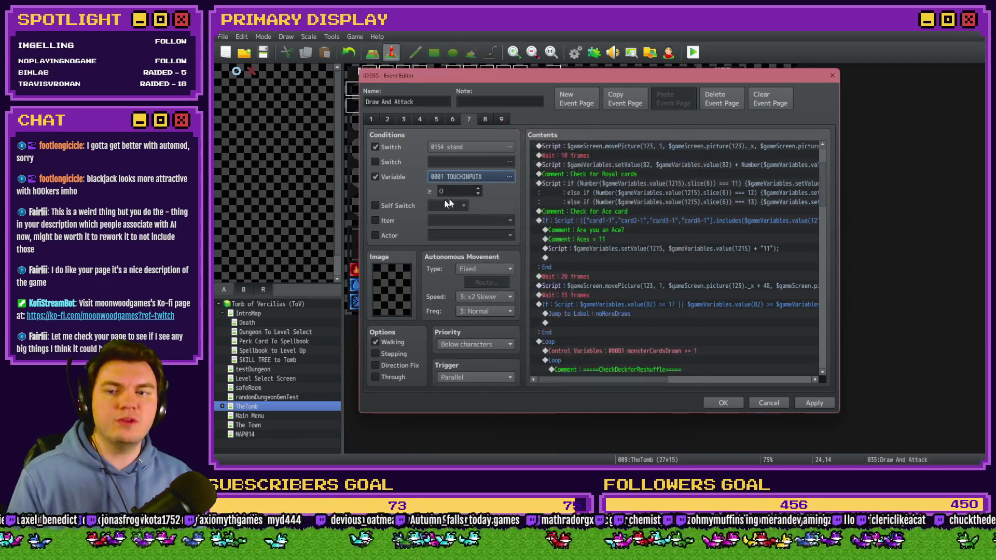
left_click(395, 176)
left_click(614, 214)
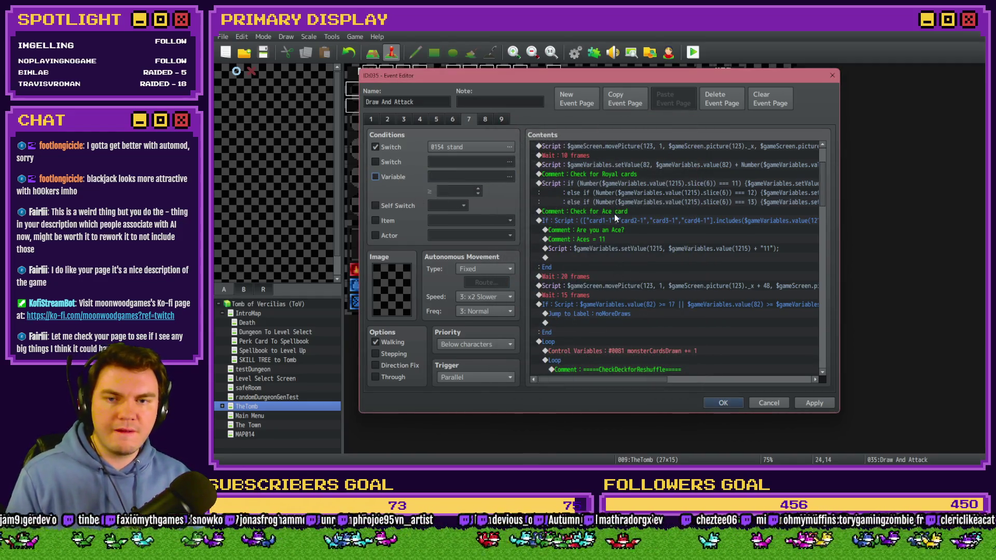
Step: Set the Ace branch condition to $gameVariables.value(1215) === 111
key("Insert")
key("Escape")
double_click(622, 225)
left_click(732, 305)
left_click_drag(680, 304, 520, 297)
key("BackSpace")
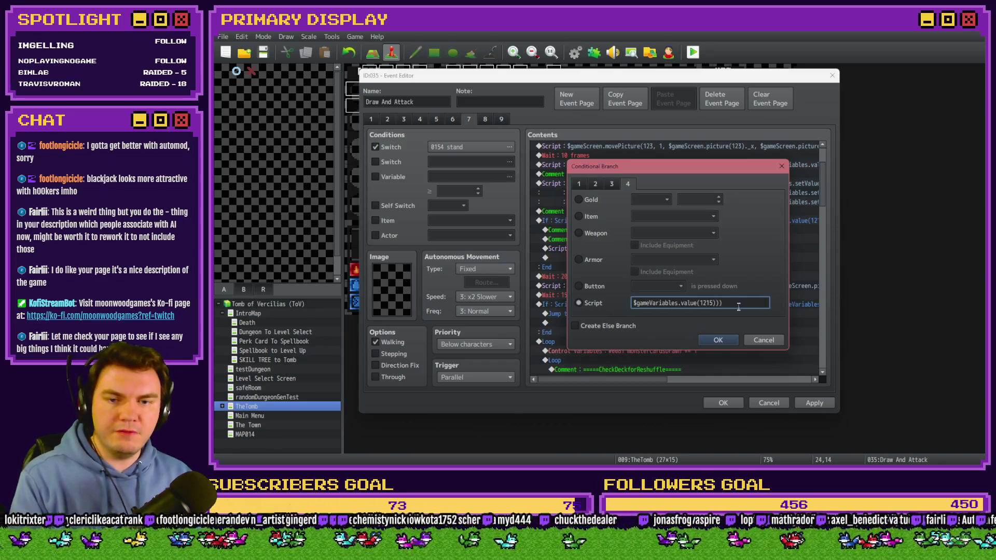
left_click(746, 304)
key("BackSpace")
key("BackSpace")
type("=== 11")
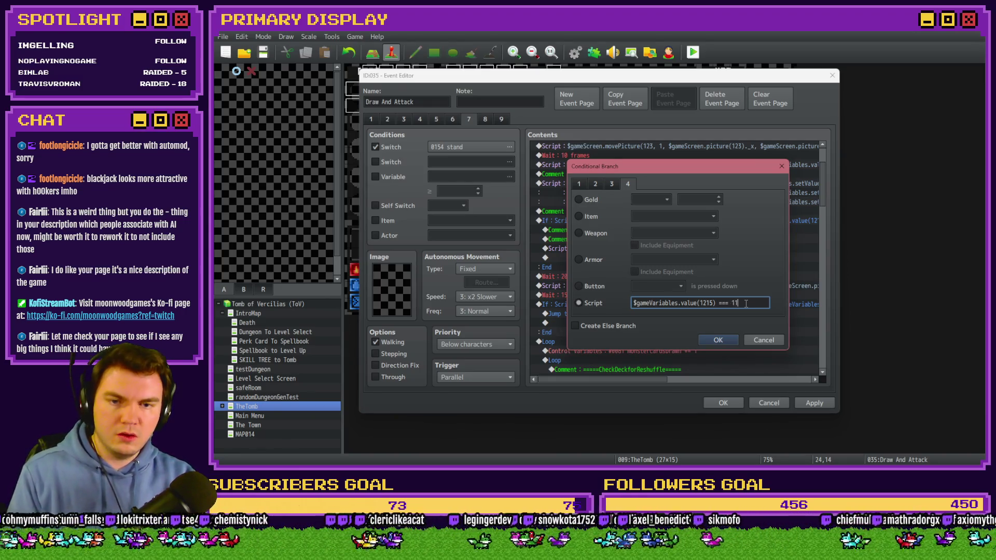
type("1")
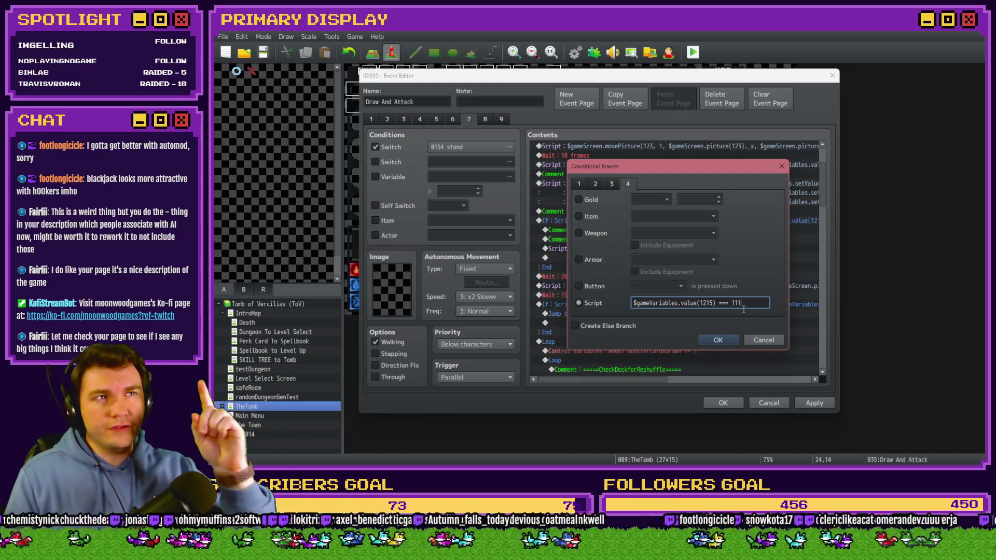
left_click(716, 339)
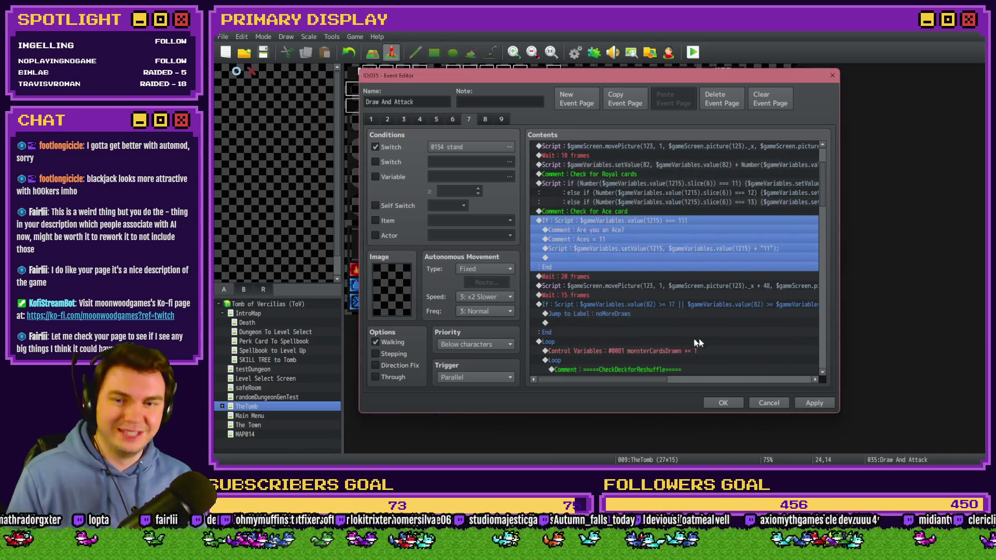
Step: Delete the two Ace comment lines inside the branch and review the remaining script line
left_click(604, 229)
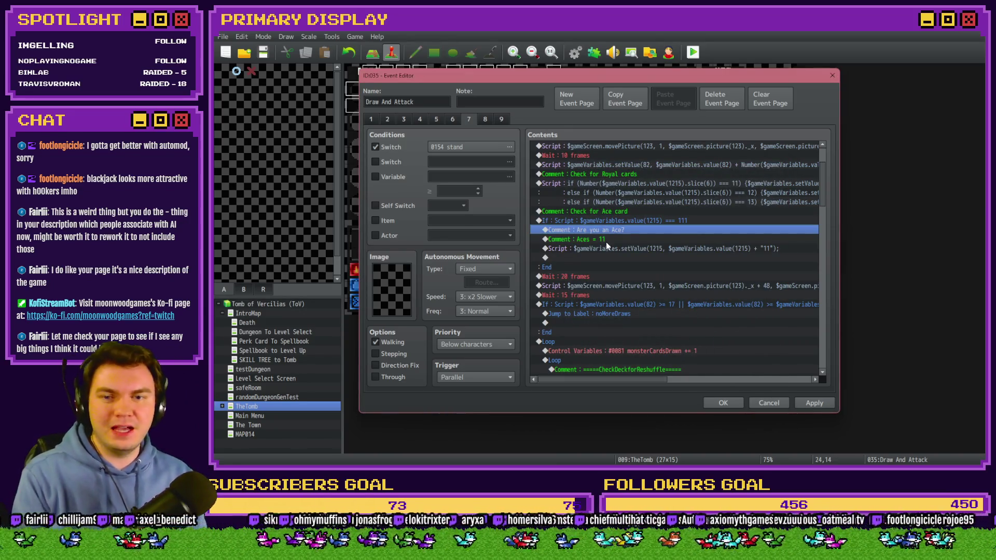
key("Delete")
key("Delete")
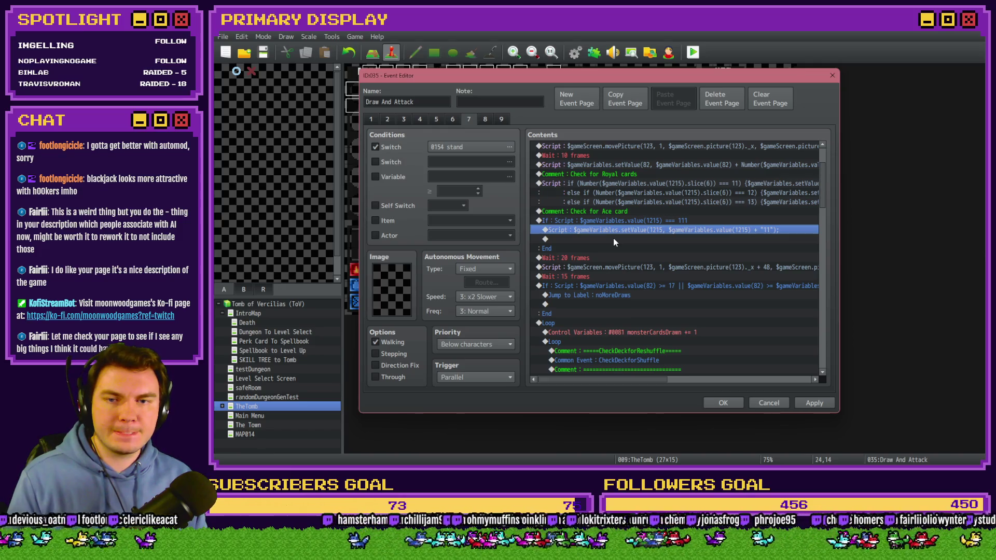
key("Return")
left_click(746, 328)
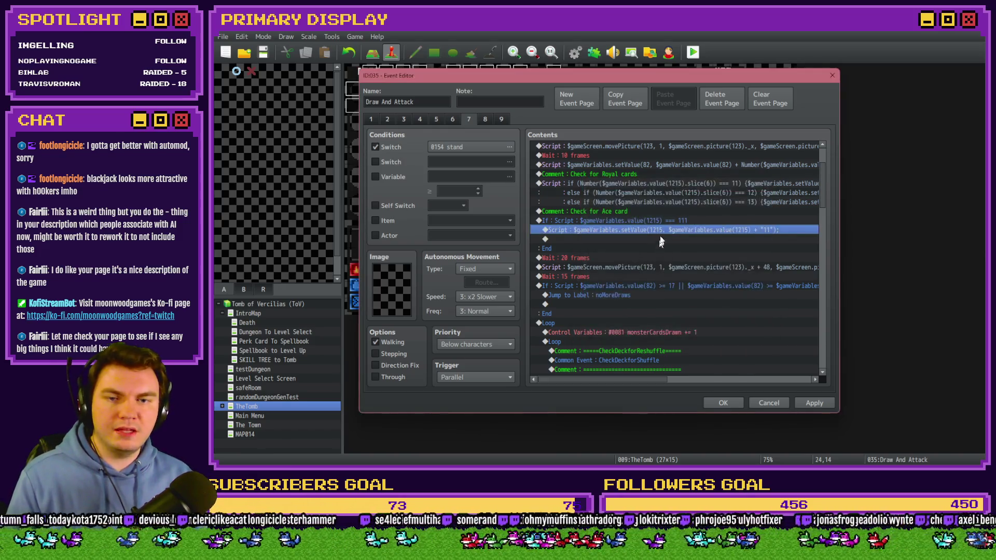
Step: Wrap the Ace script line in an if ($gameVariables.value(1215) === 111) check
double_click(575, 222)
left_click(579, 303)
left_click(764, 340)
double_click(584, 229)
key("Home")
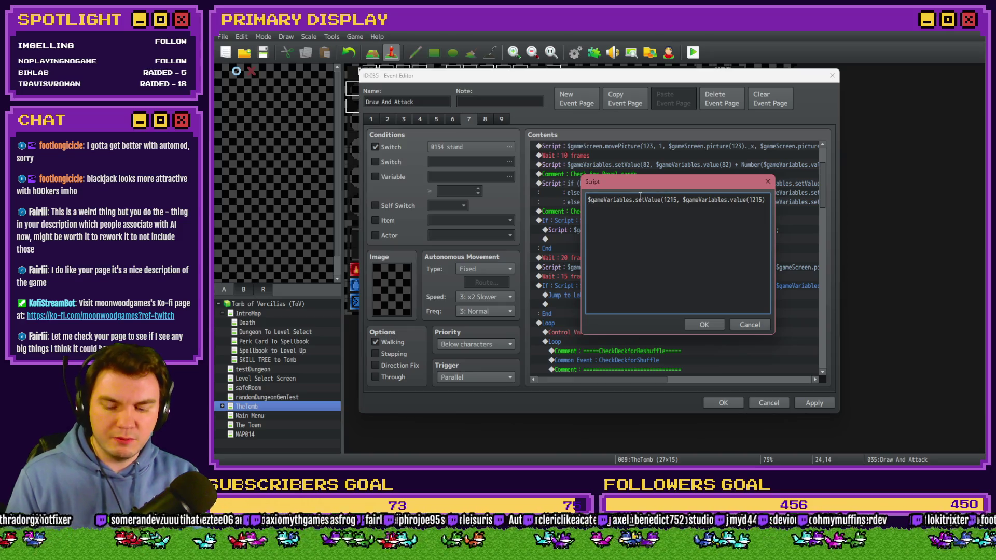
type("if ()")
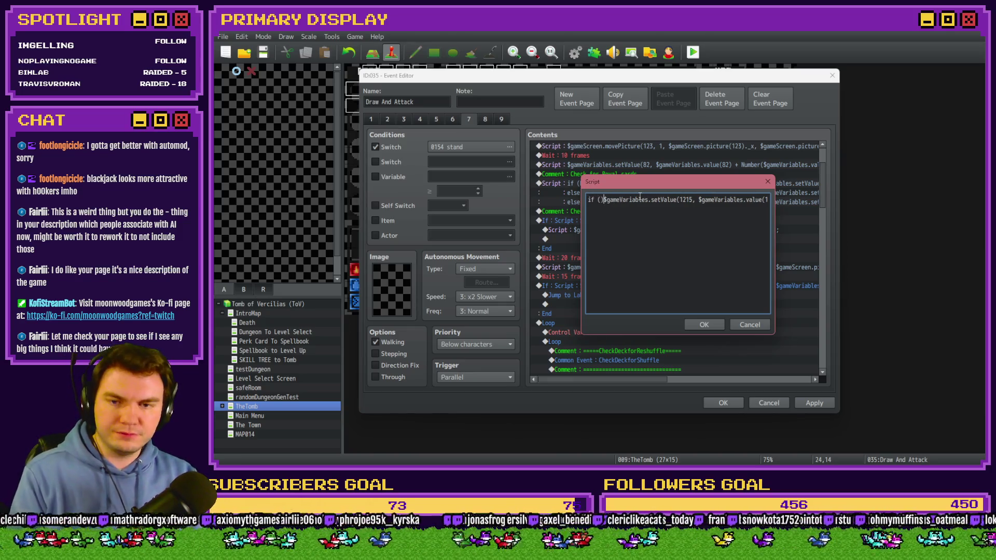
key("Left")
type("$gameVariables.value(1215) === 111")
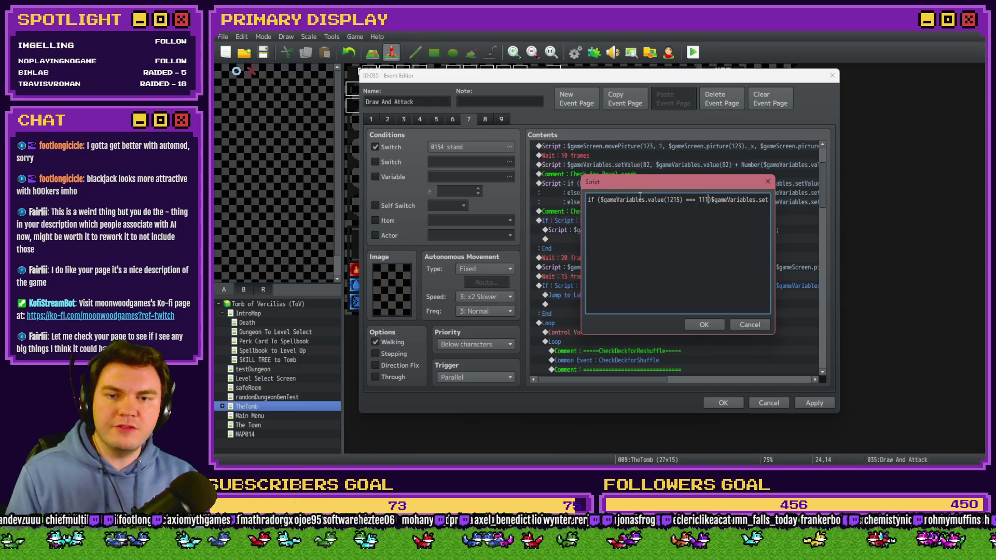
key("Right")
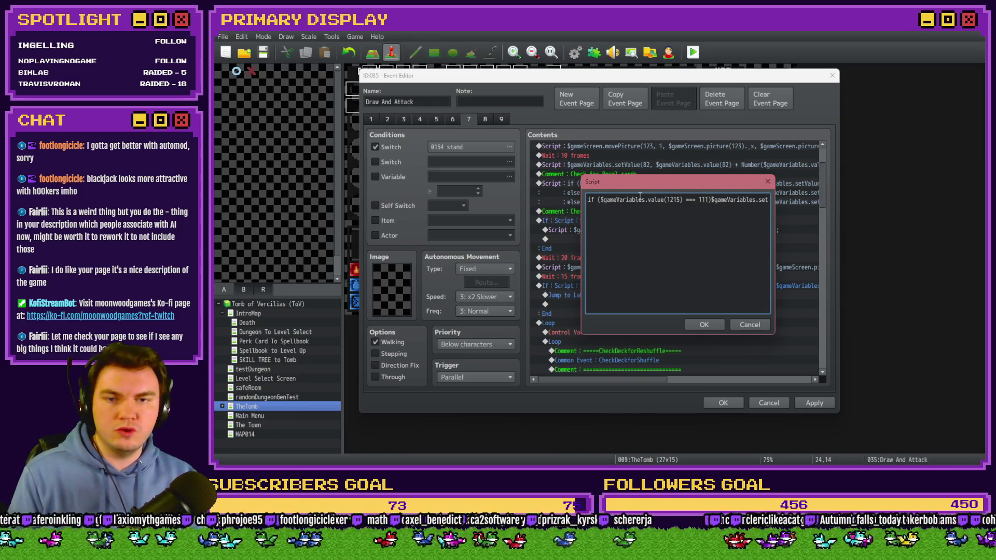
key("Right")
key("Right")
key("Right")
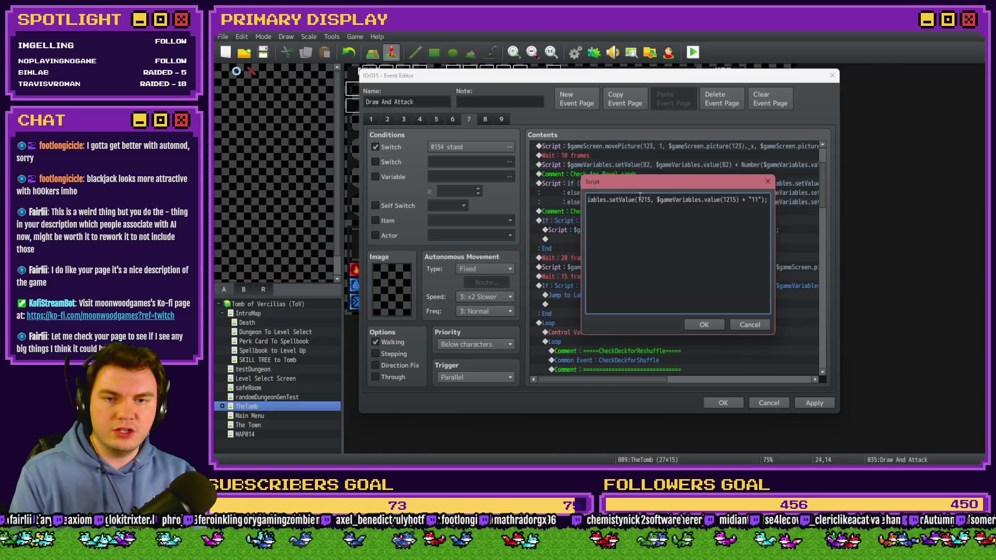
type(");")
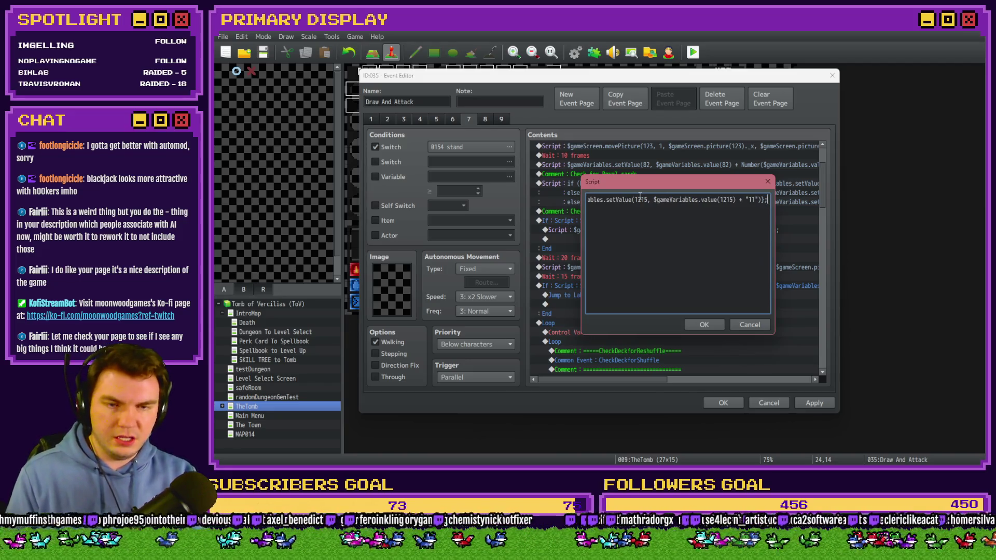
Step: Confirm the edited script, apply and close the event, save the project, and start a playtest
key("ctrl+a")
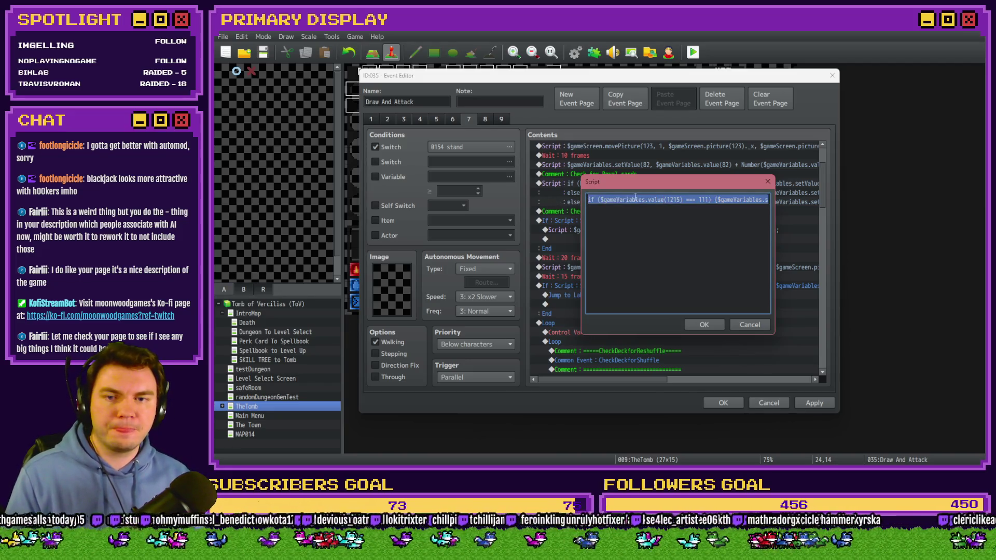
left_click(634, 200)
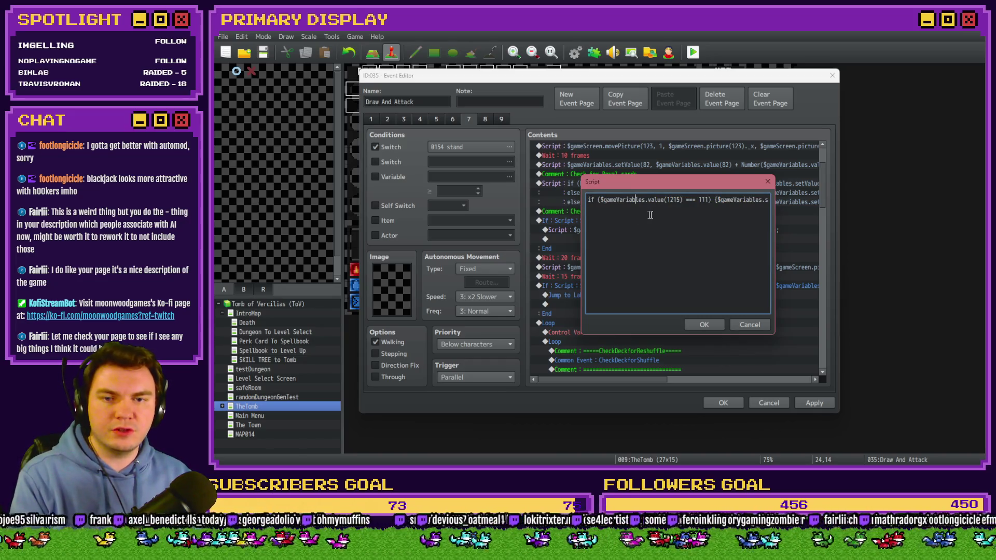
key("Right")
key("Right")
key("Right")
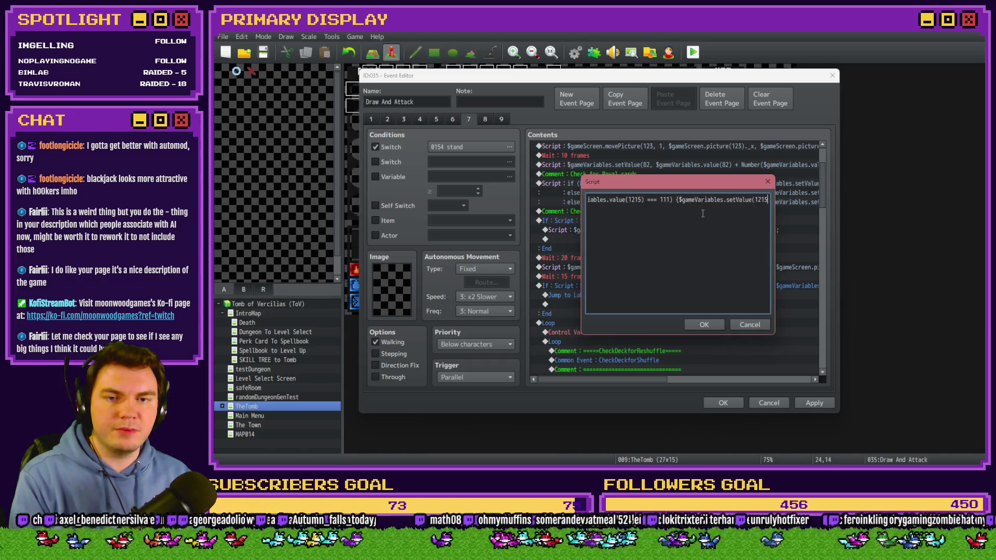
key("Right")
key("Right")
key("Right")
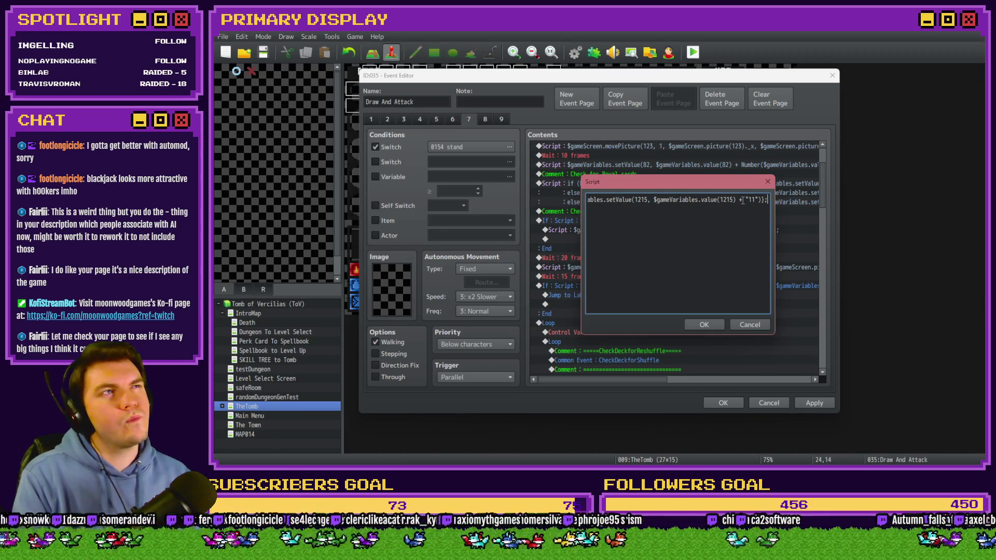
key("ctrl+a")
left_click(684, 199)
left_click(684, 208)
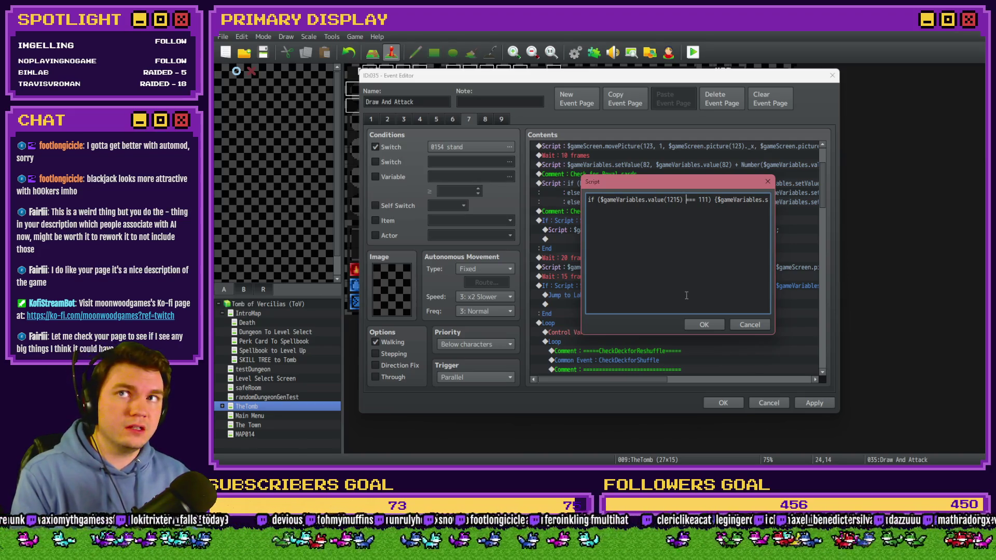
left_click(708, 324)
left_click(813, 405)
left_click(723, 403)
key("ctrl+s")
left_click(556, 264)
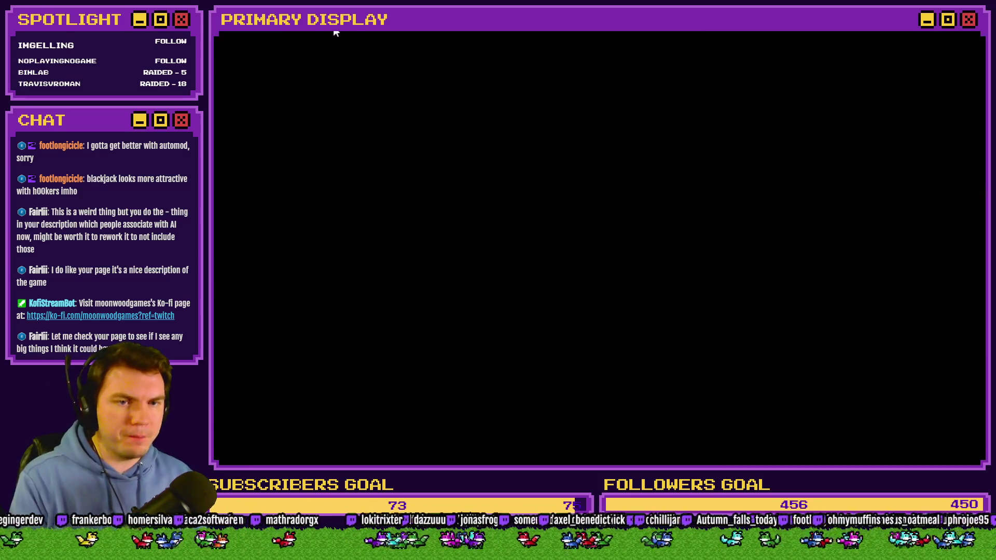
left_click(515, 166)
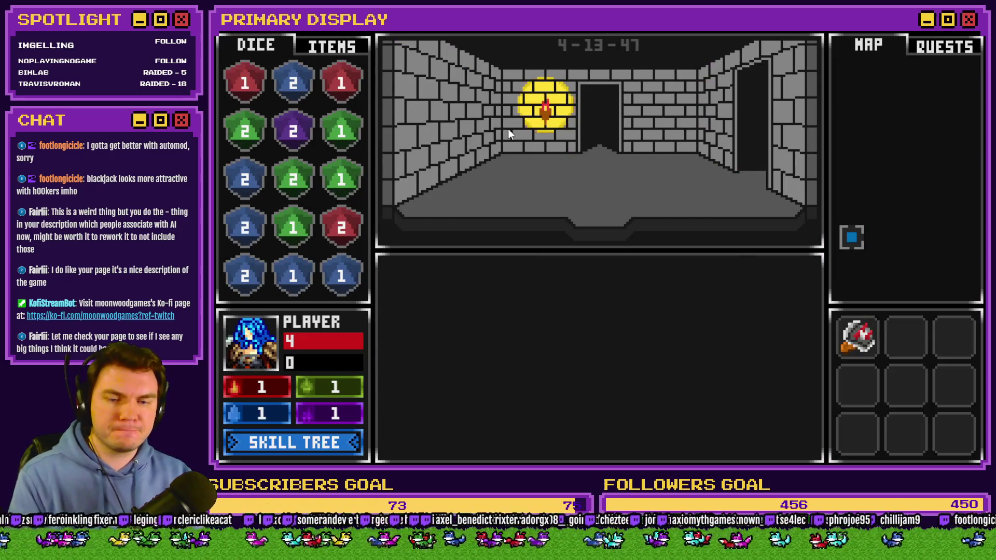
key("F9")
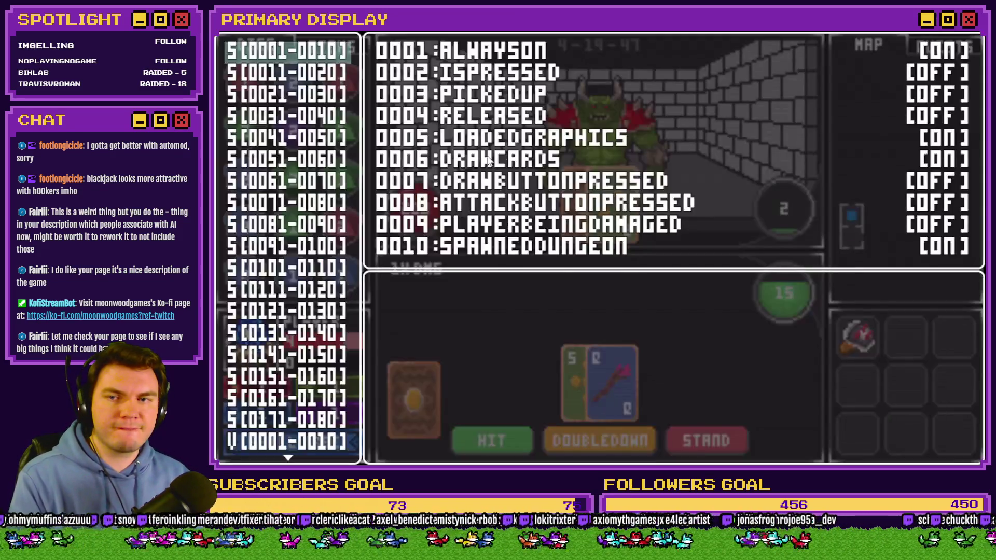
key("Up")
key("Up")
key("Up")
key("Up")
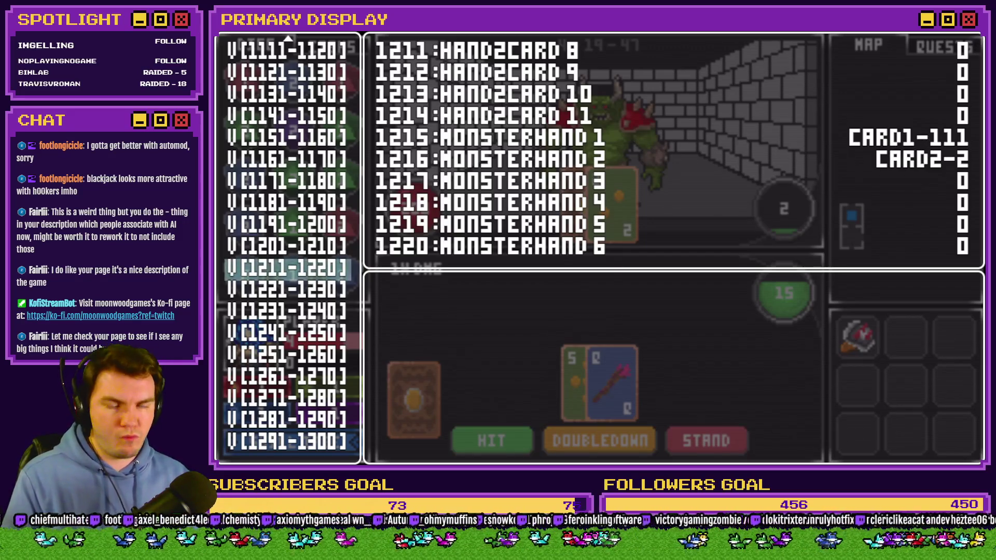
key("alt+F4")
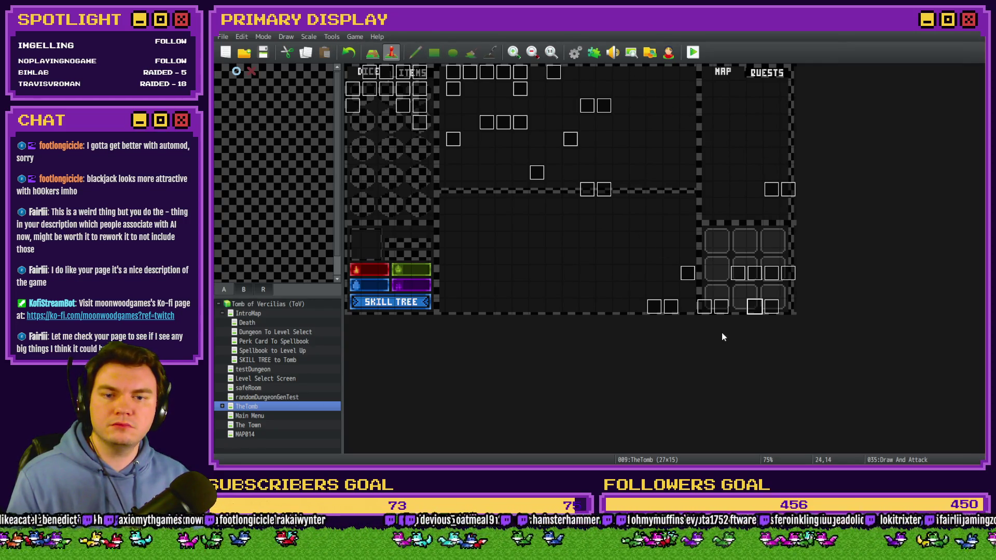
double_click(755, 310)
Step: On page 7, open Event Commands at the line under the Ace card check's script
left_click(452, 117)
left_click(466, 119)
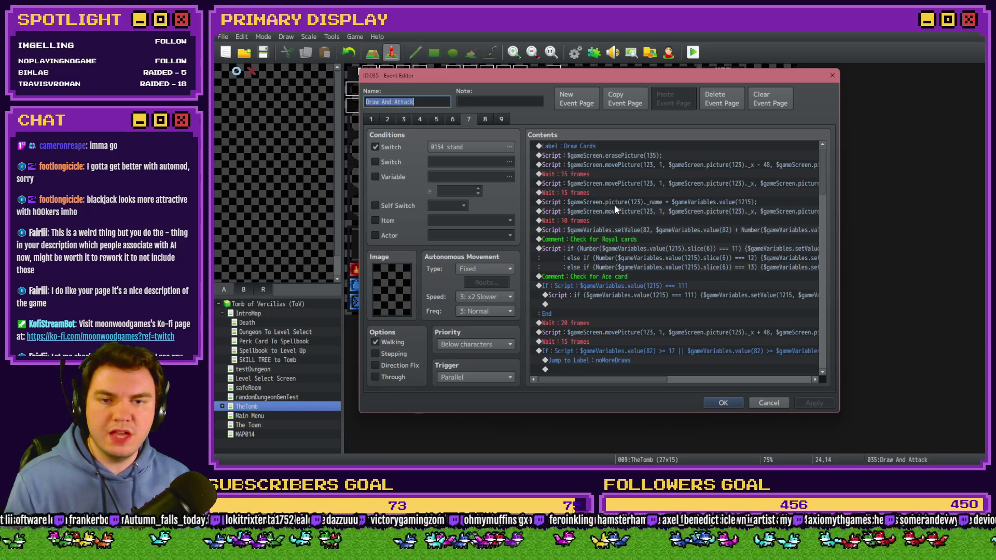
left_click(693, 205)
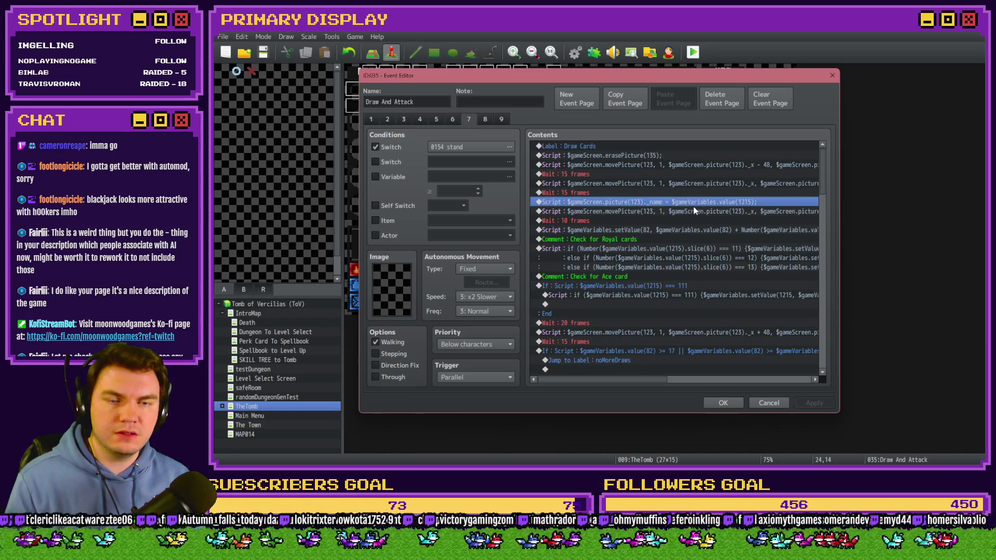
left_click(608, 293)
double_click(612, 304)
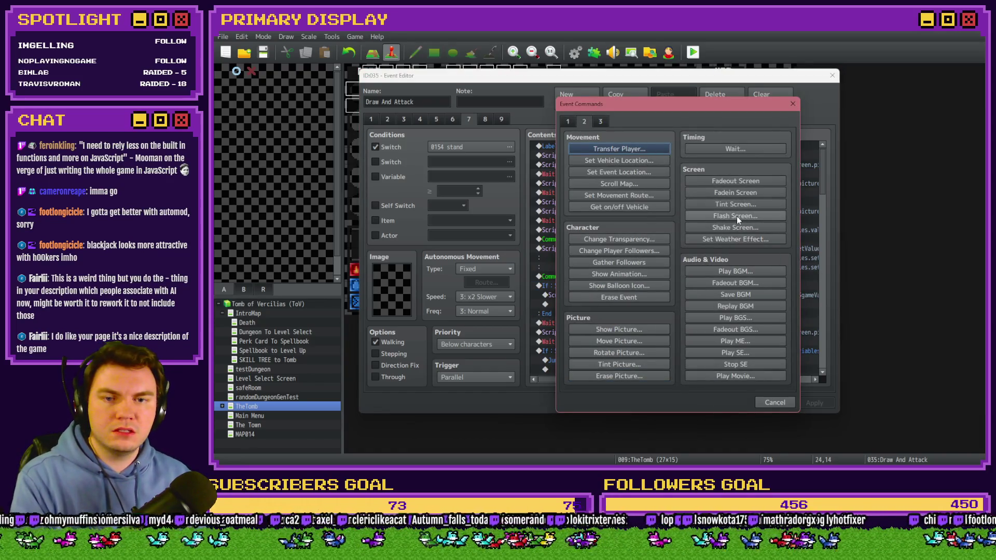
Step: Add a Flash Screen of (255,255,255,170) for 60 frames with Wait, then review the Ace check lines
left_click(736, 216)
left_click(713, 315)
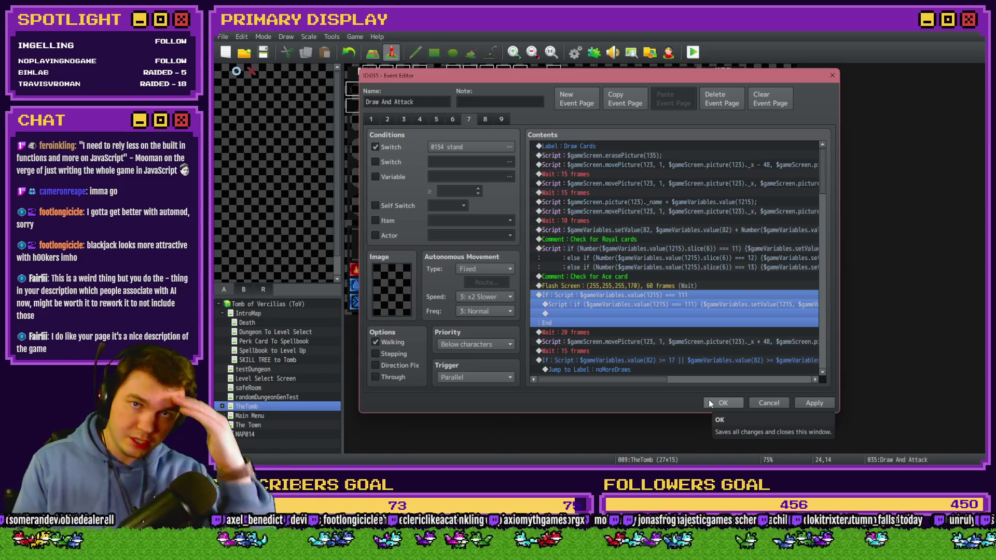
left_click(655, 278)
left_click(656, 293)
left_click(658, 285)
left_click(657, 295)
left_click(657, 305)
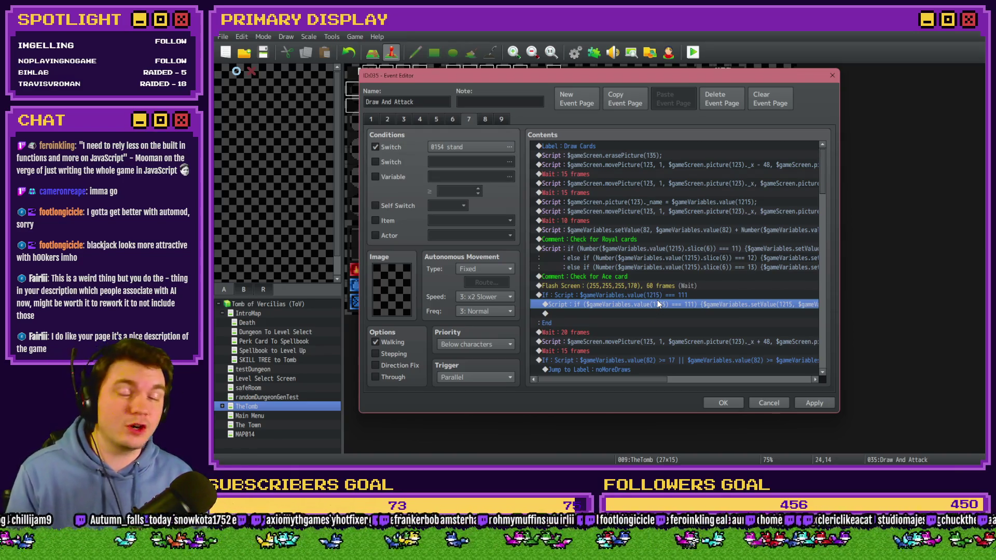
left_click(662, 294)
key("Up")
left_click(673, 294)
left_click(671, 304)
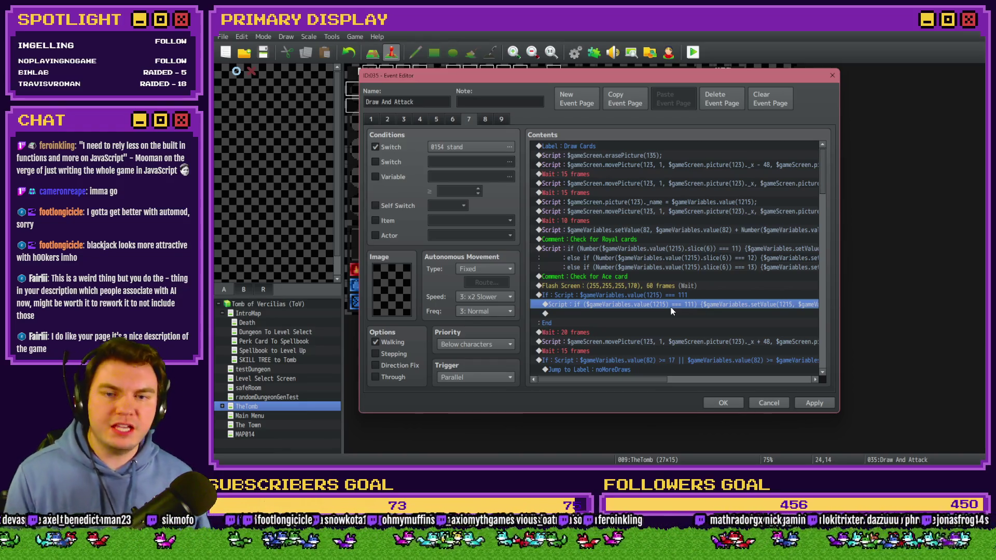
left_click(663, 203)
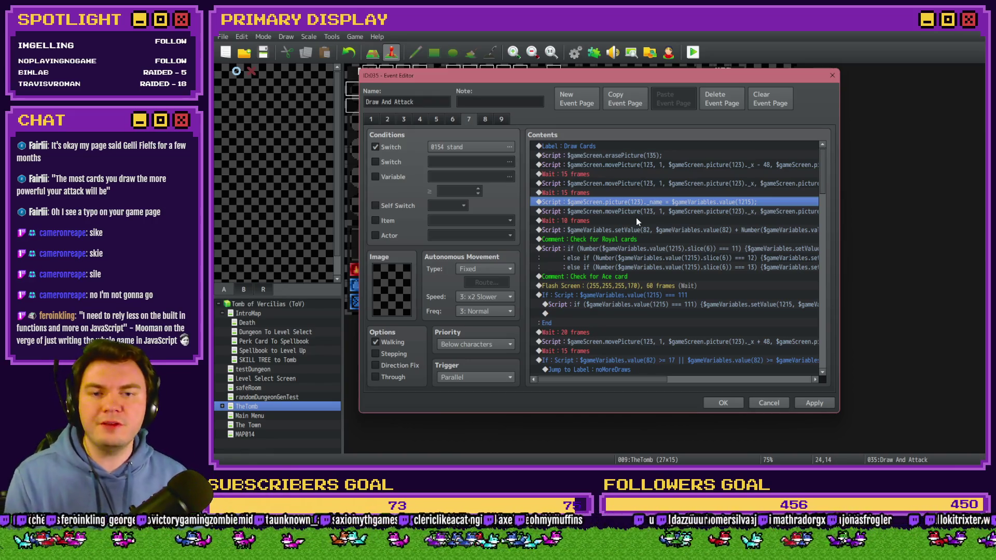
left_click(637, 193)
left_click(640, 201)
left_click(641, 212)
left_click(642, 204)
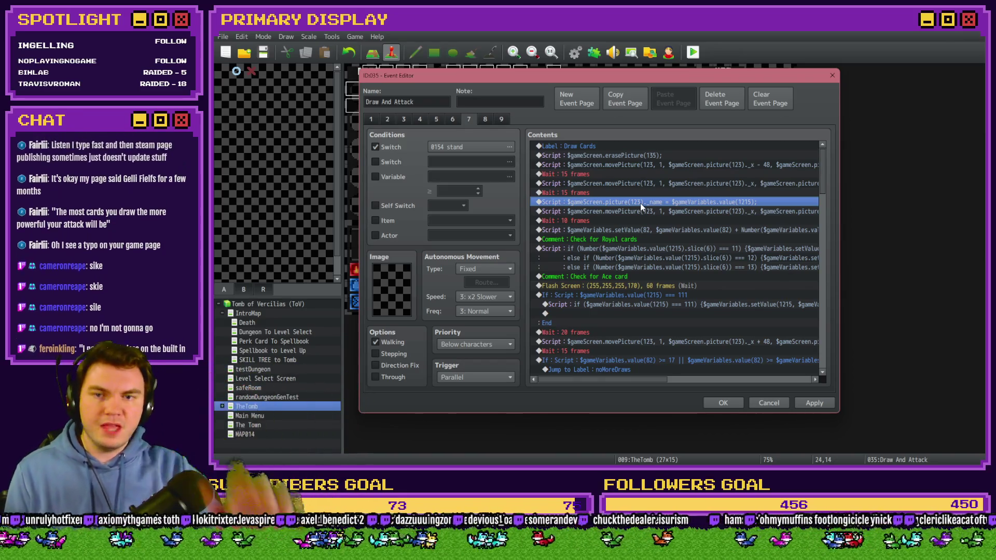
left_click(631, 166)
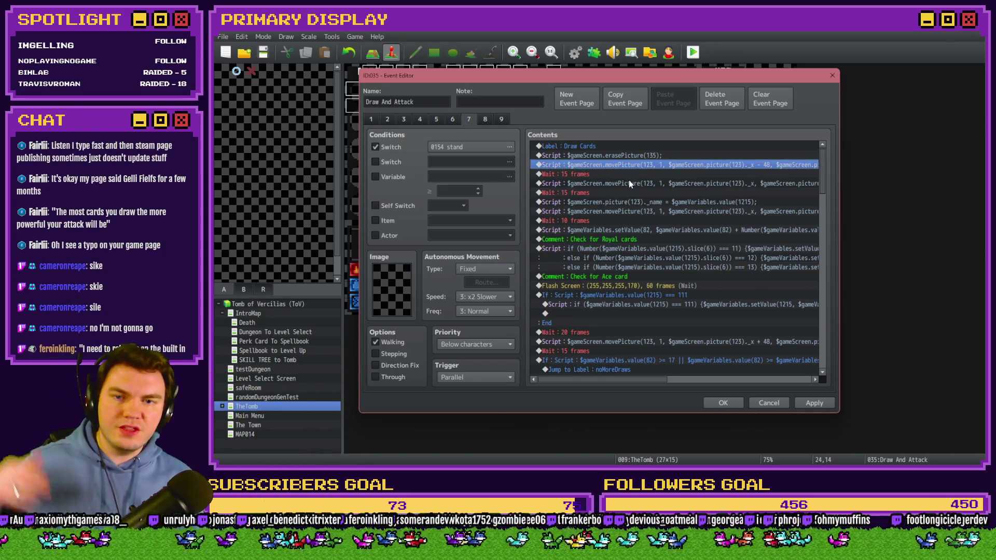
left_click(628, 180)
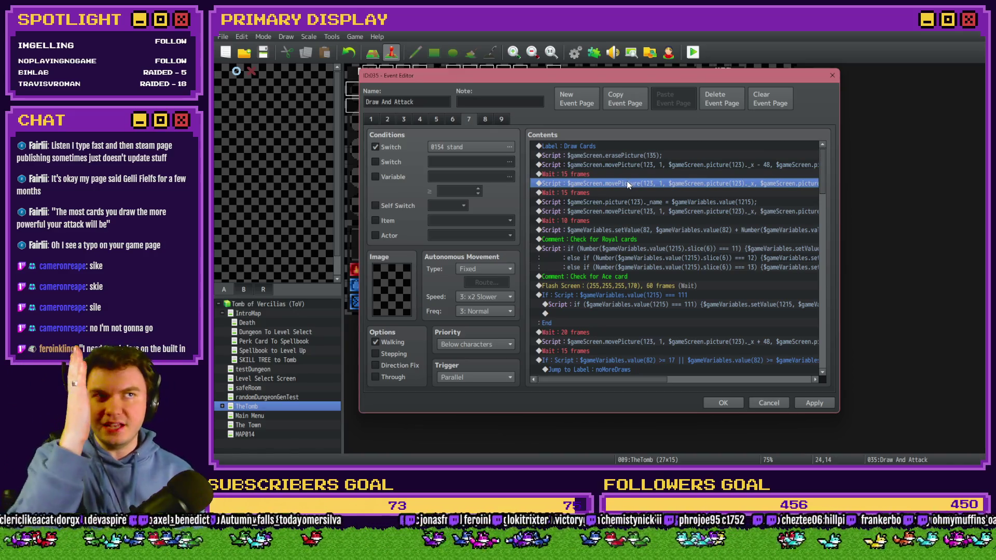
mouse_move(648, 379)
left_mouse_down()
mouse_move(720, 378)
mouse_move(643, 380)
left_mouse_up()
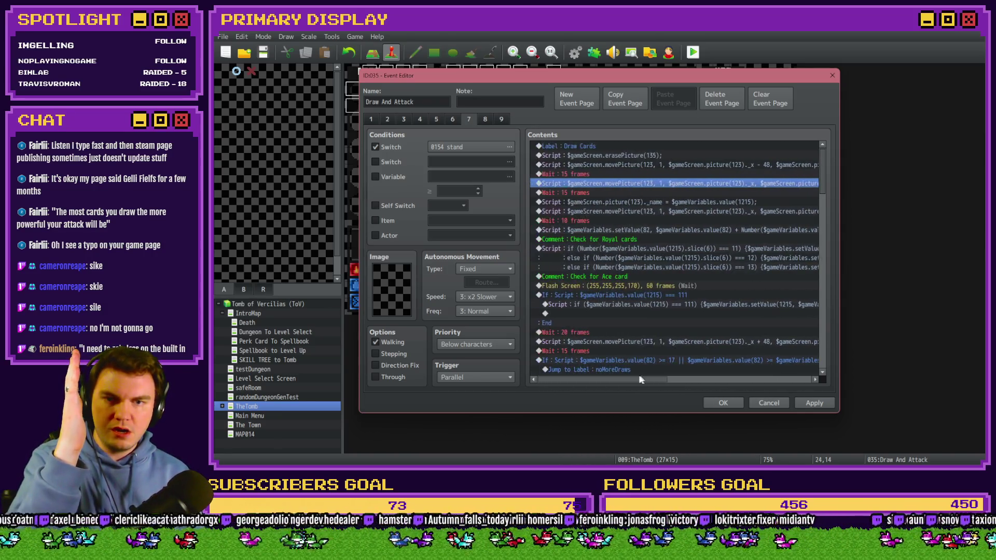
left_click(632, 203)
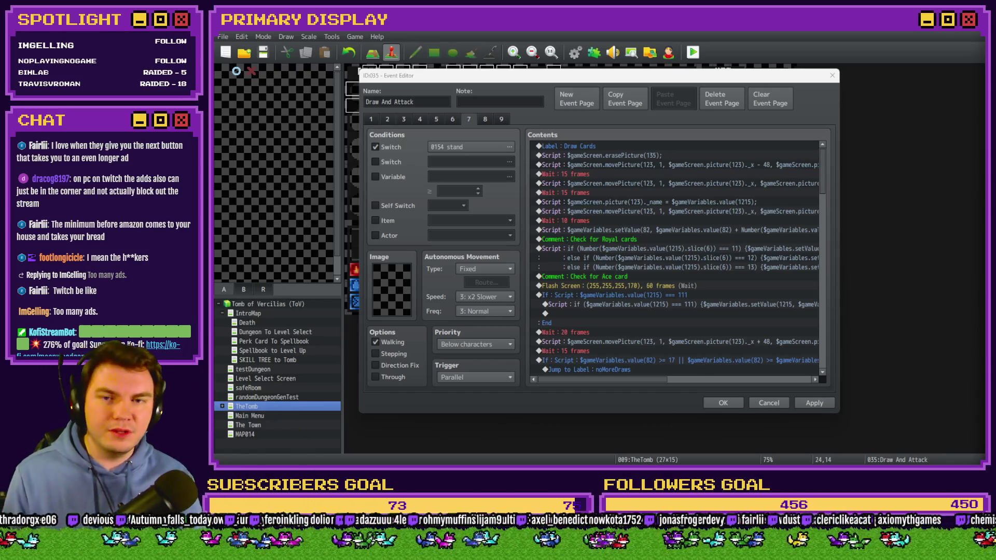
left_click(705, 76)
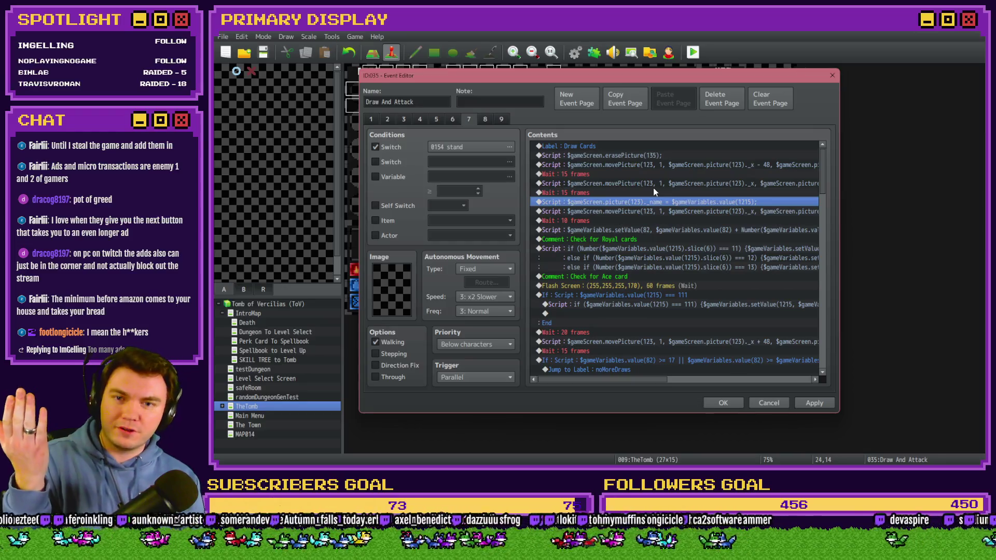
left_click(656, 185)
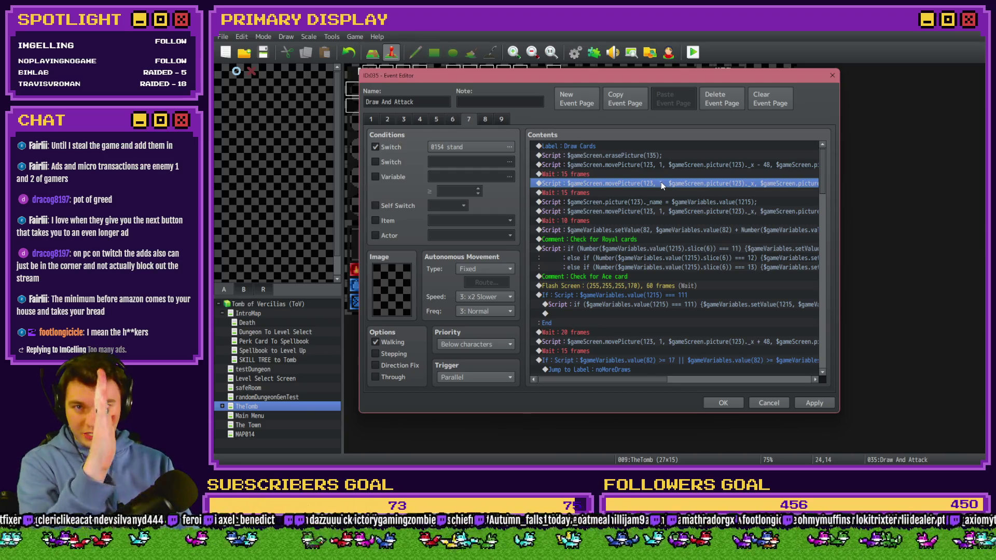
left_click(663, 203)
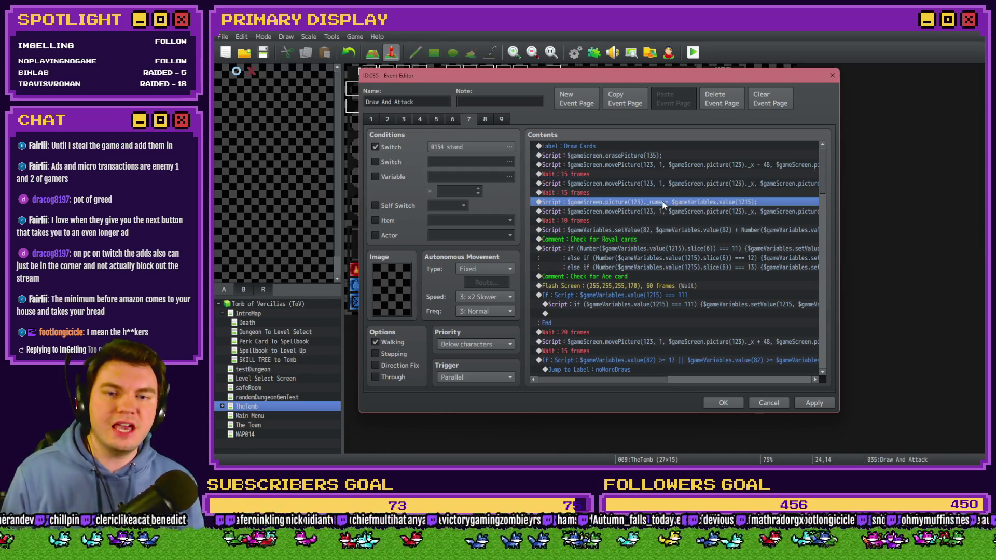
double_click(662, 202)
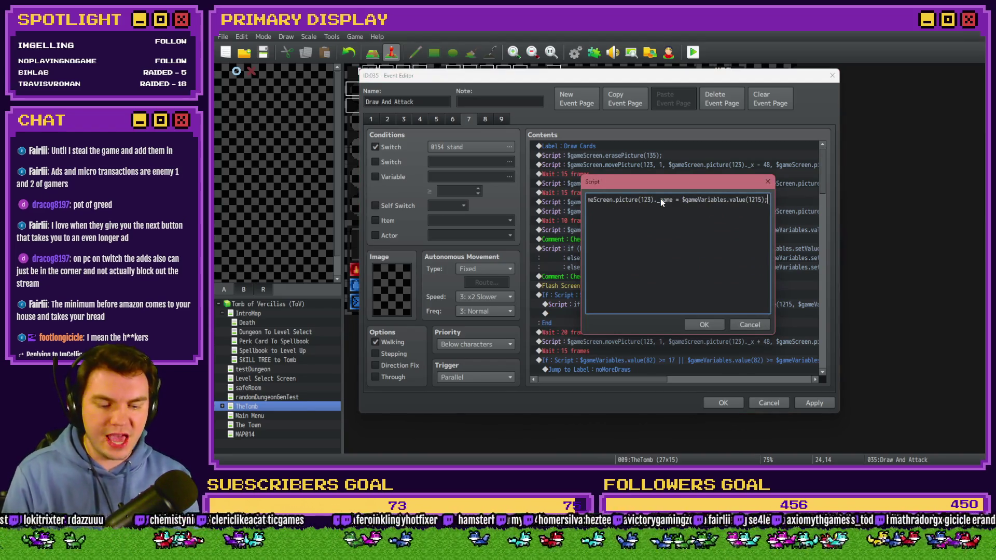
Step: Prefix the picture-name script with if ($gameVariables.value(1215) === 111)
key("Home")
type("if ($")
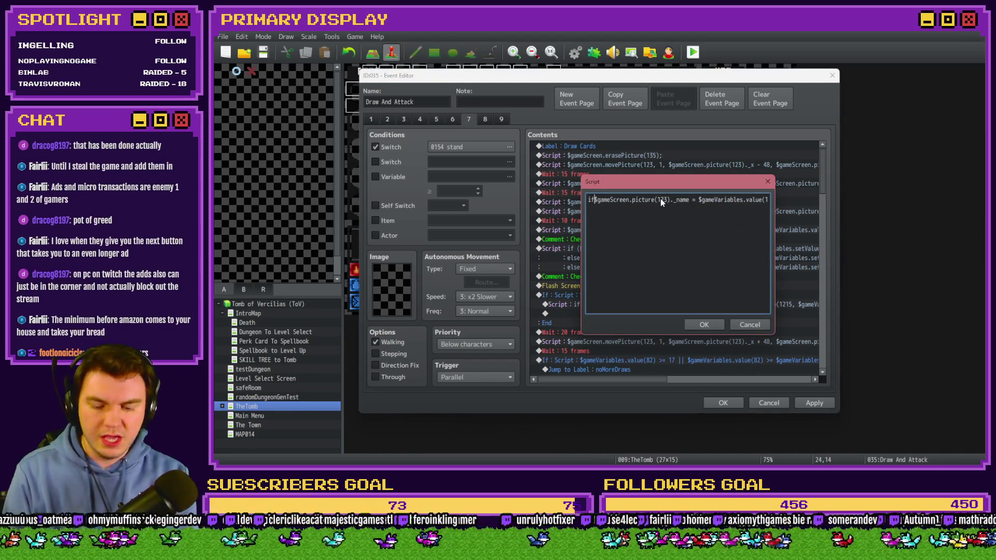
type("gameVariables.")
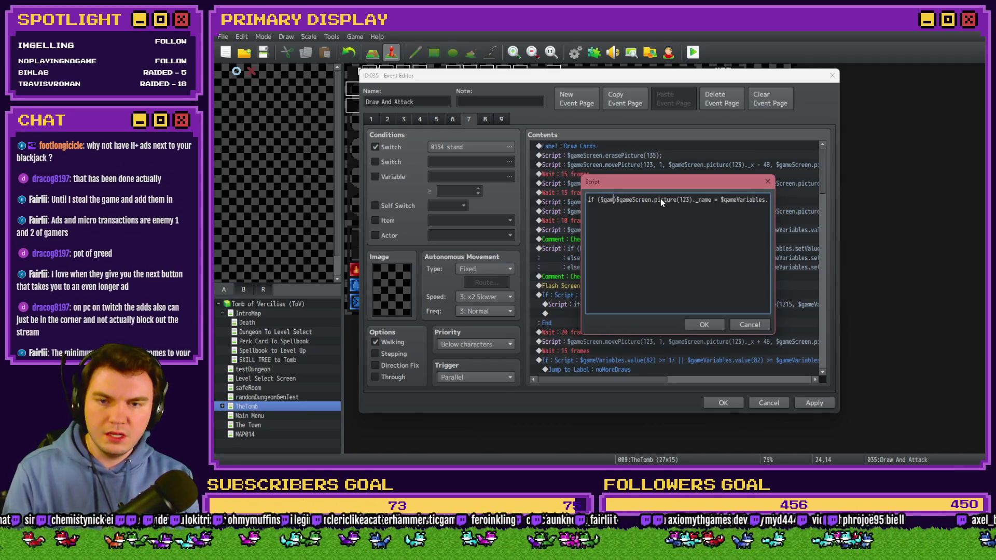
type("value()")
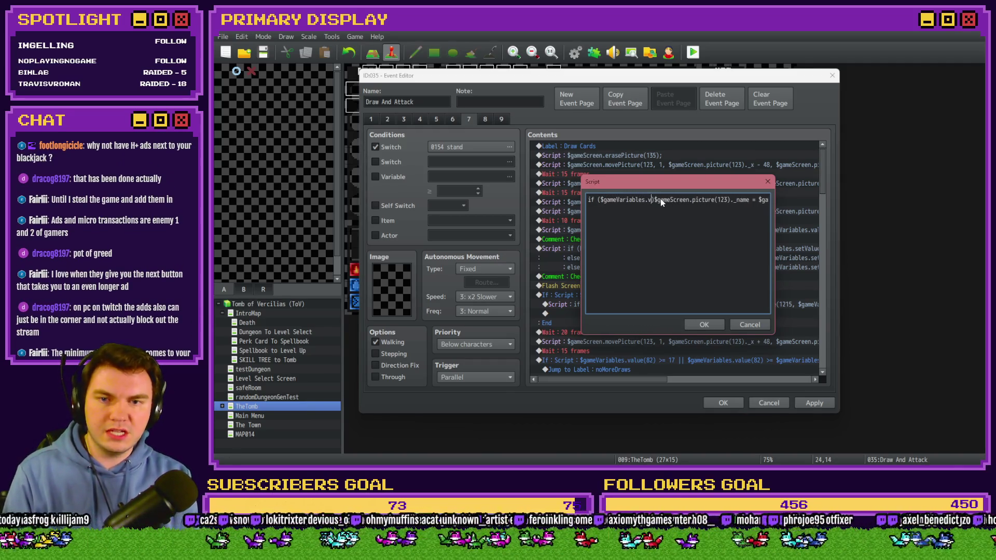
mouse_move(661, 186)
left_mouse_down()
mouse_move(645, 352)
mouse_move(625, 340)
mouse_move(628, 294)
mouse_move(615, 371)
mouse_move(628, 325)
left_mouse_up()
type("1215)")
key("Left")
key("Left")
key("BackSpace")
key("BackSpace")
key("BackSpace")
key("Right")
key("Right")
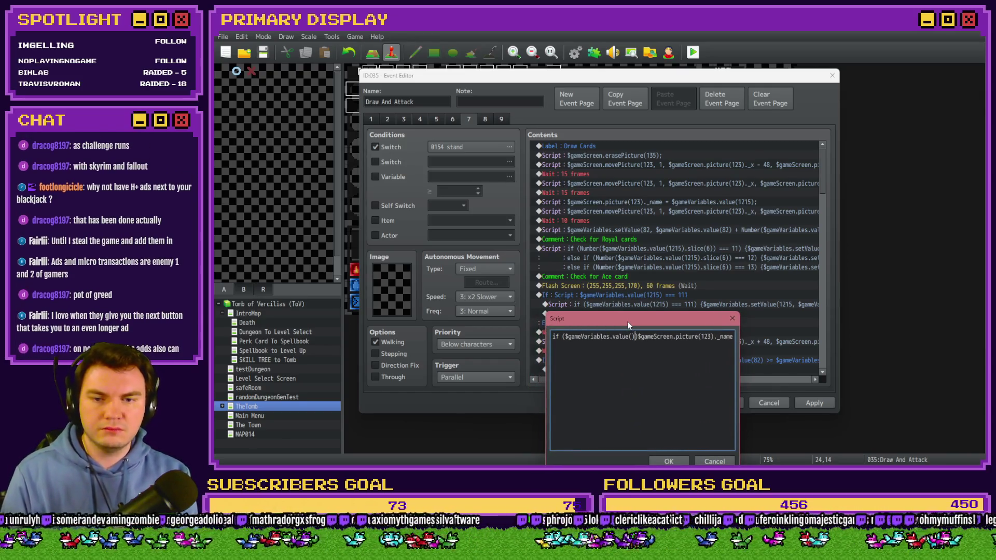
type("112")
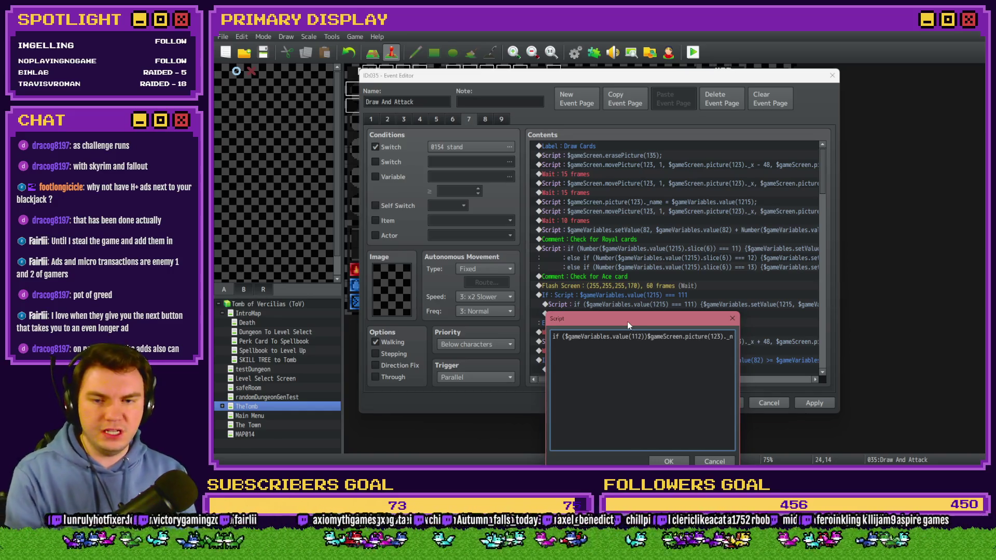
key("BackSpace")
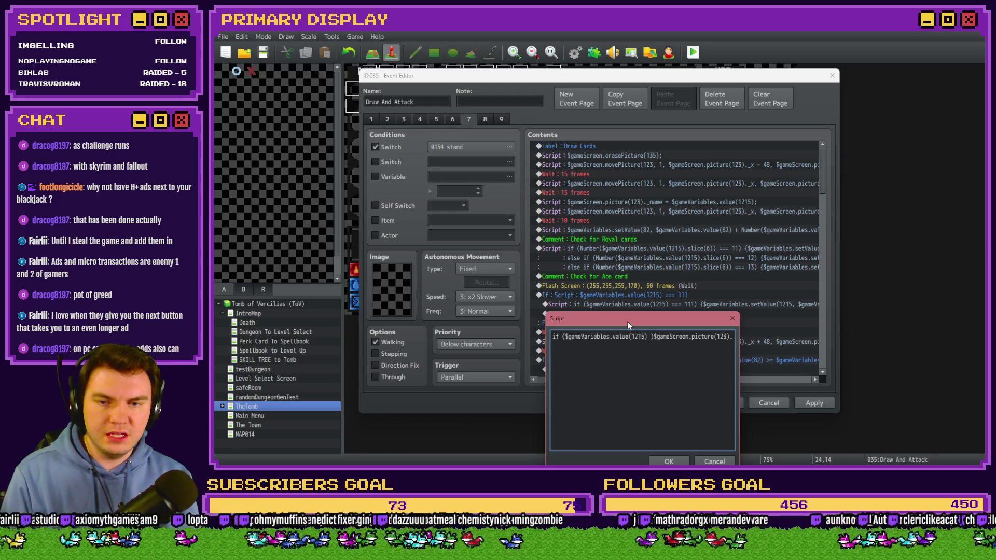
type("=== ")
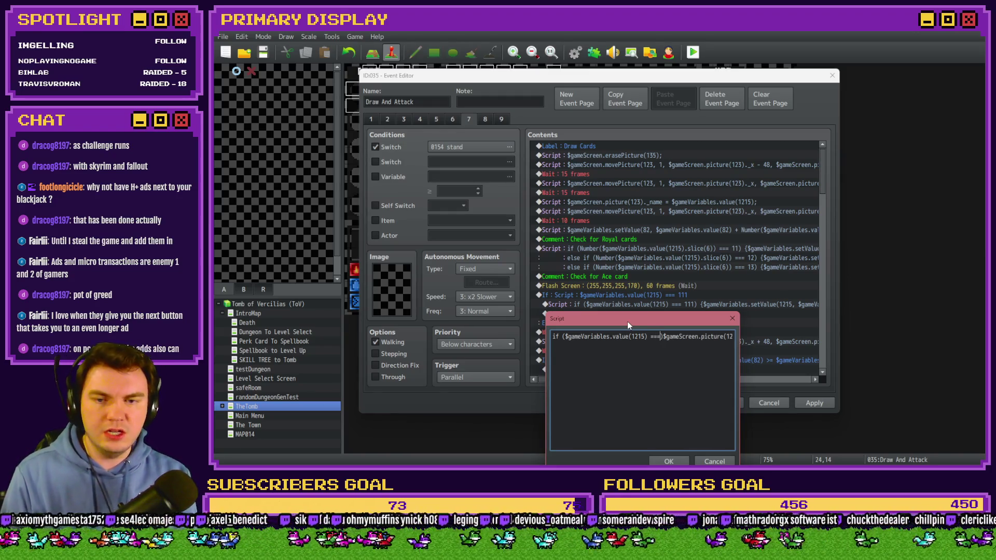
type("111) {")
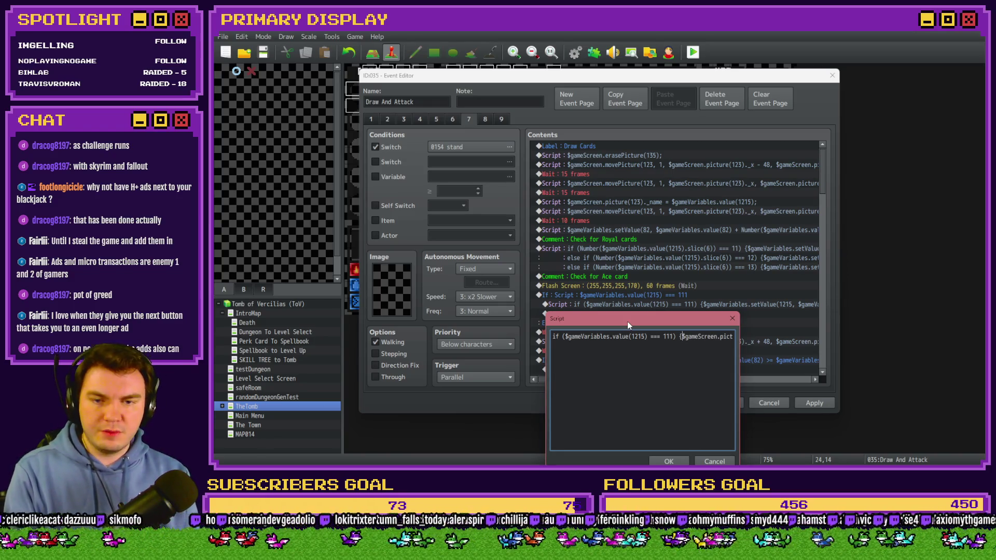
Step: Close the if block with a brace, confirm the script and apply the change
key("End")
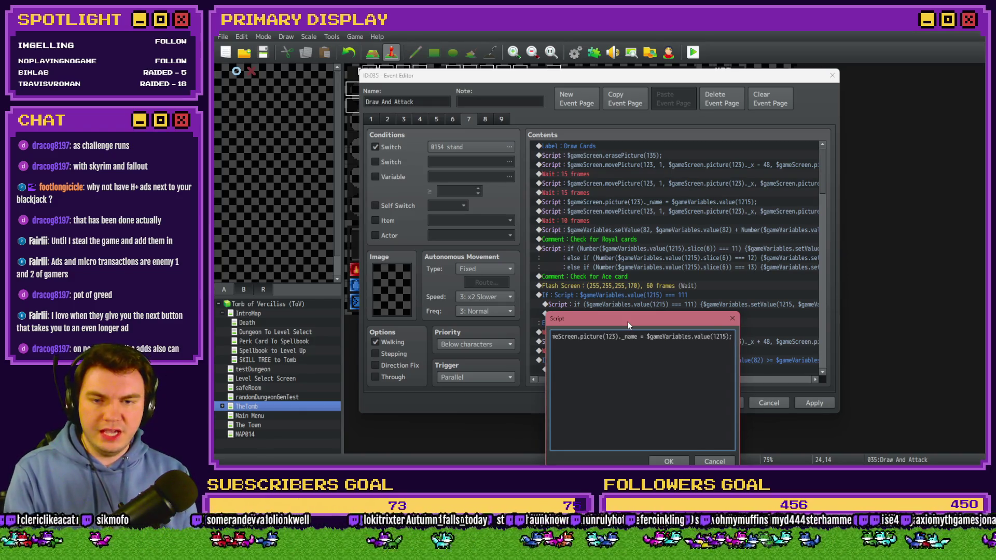
type("}")
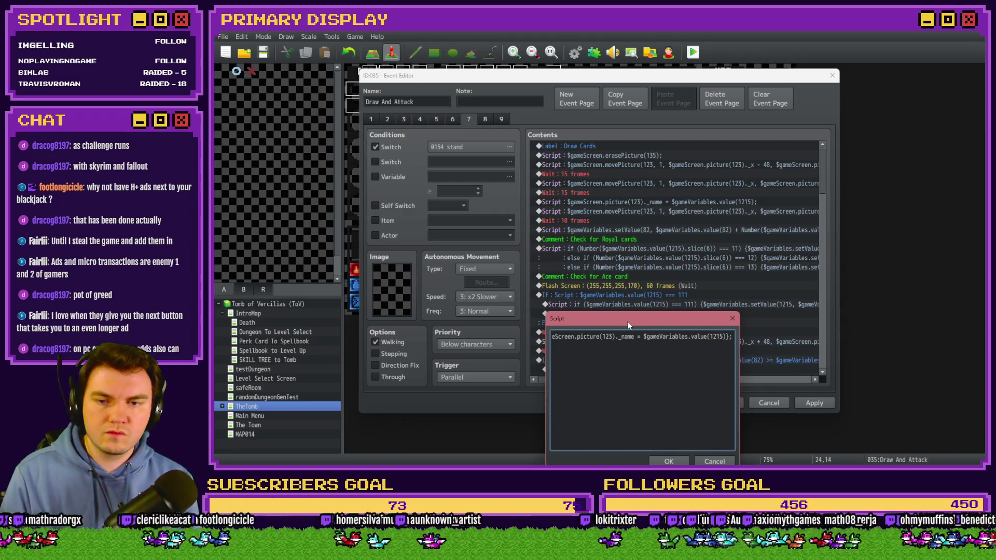
key("ctrl+Left")
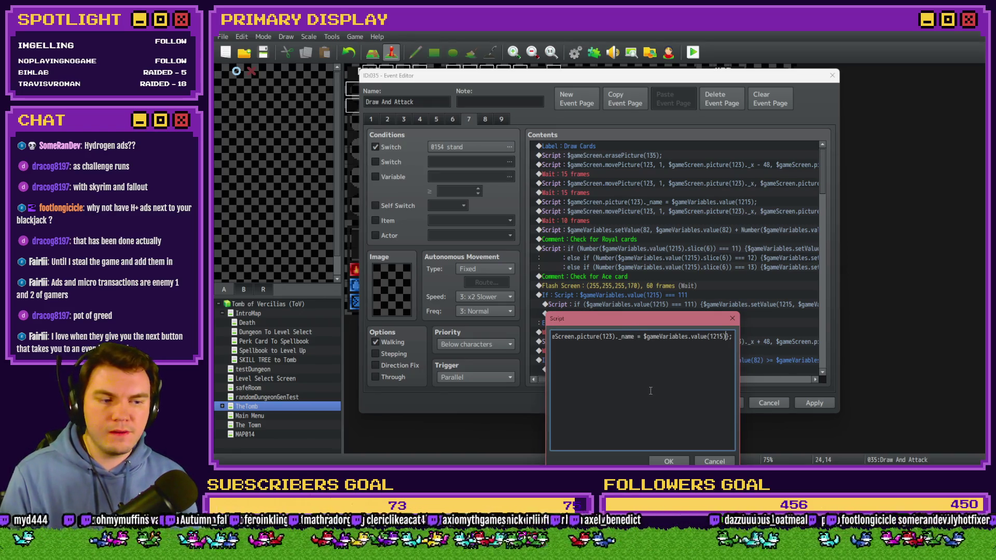
left_click(659, 463)
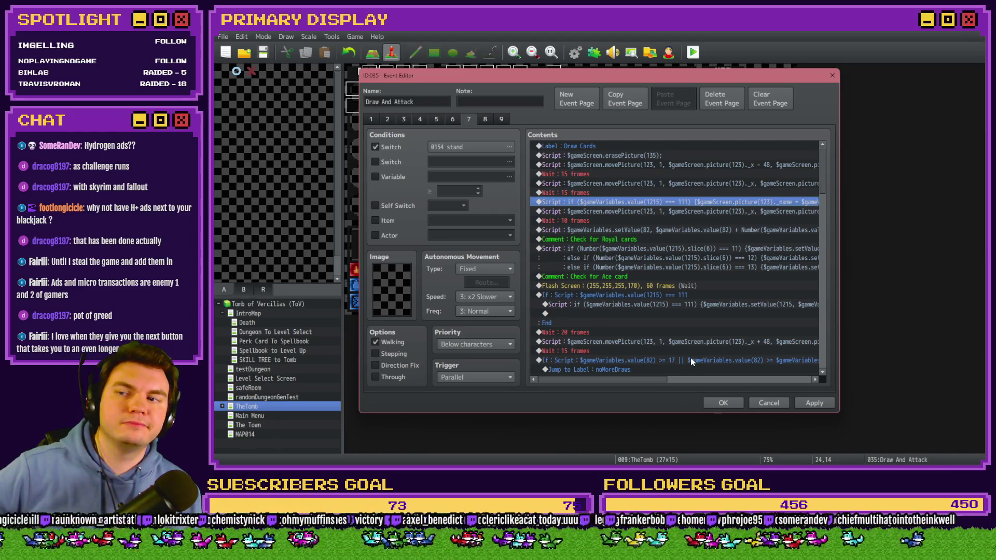
left_click(805, 406)
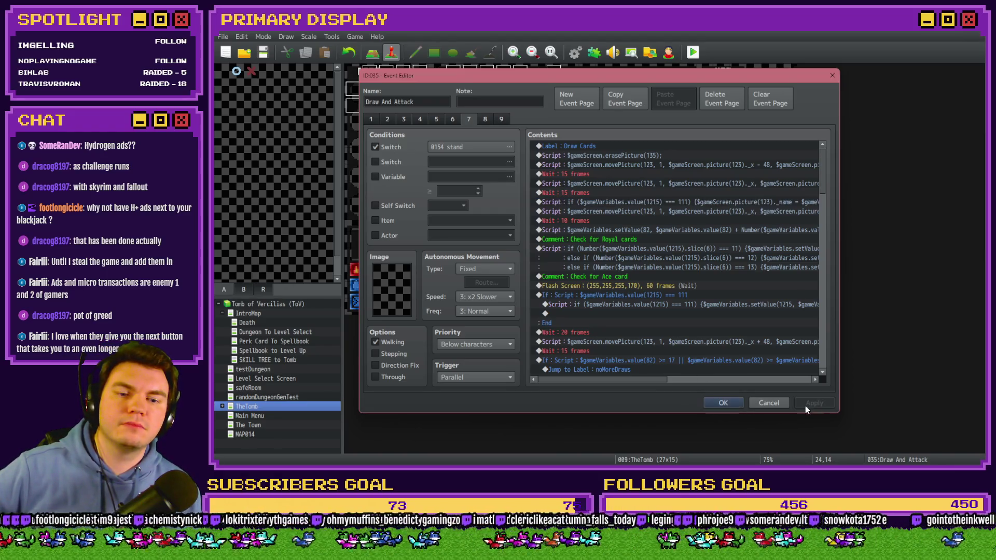
Step: Close Draw And Attack and review the Ace-card check in the Monster Draw event
left_click(720, 404)
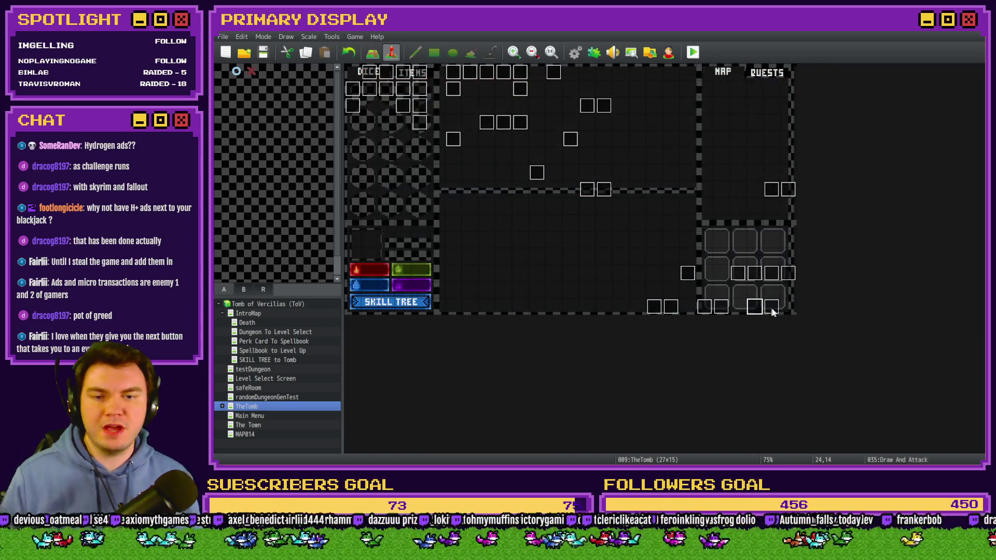
double_click(771, 307)
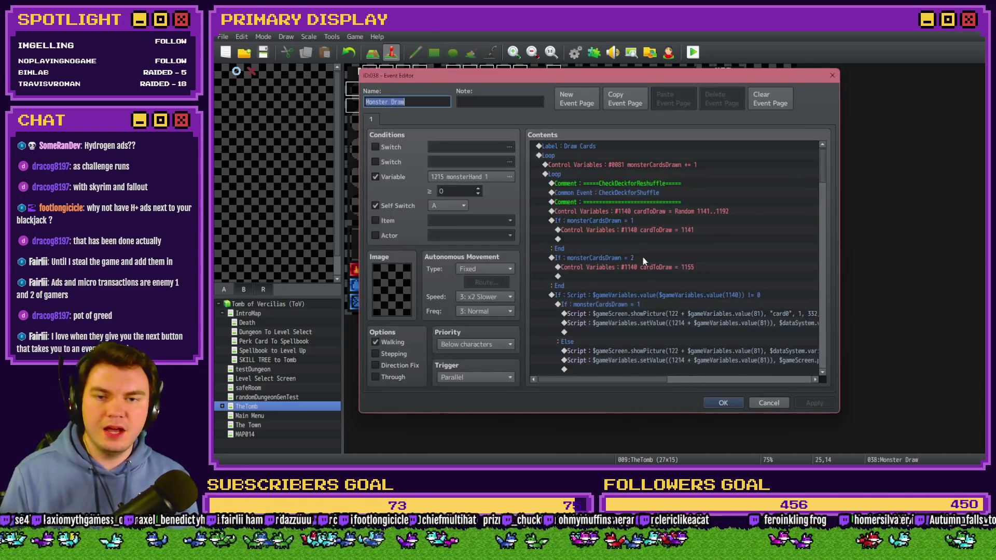
scroll(628, 276, "down", 10)
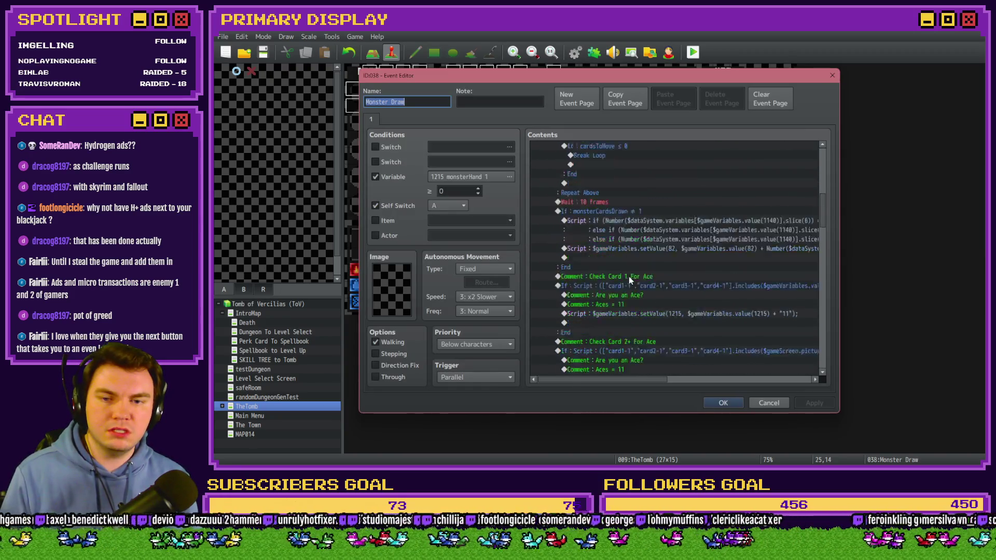
left_click(706, 400)
Step: Reopen Draw And Attack and show page 2, whose Draw Cards loop sets cardToDraw to 1151
double_click(748, 312)
scroll(643, 256, "down", 10)
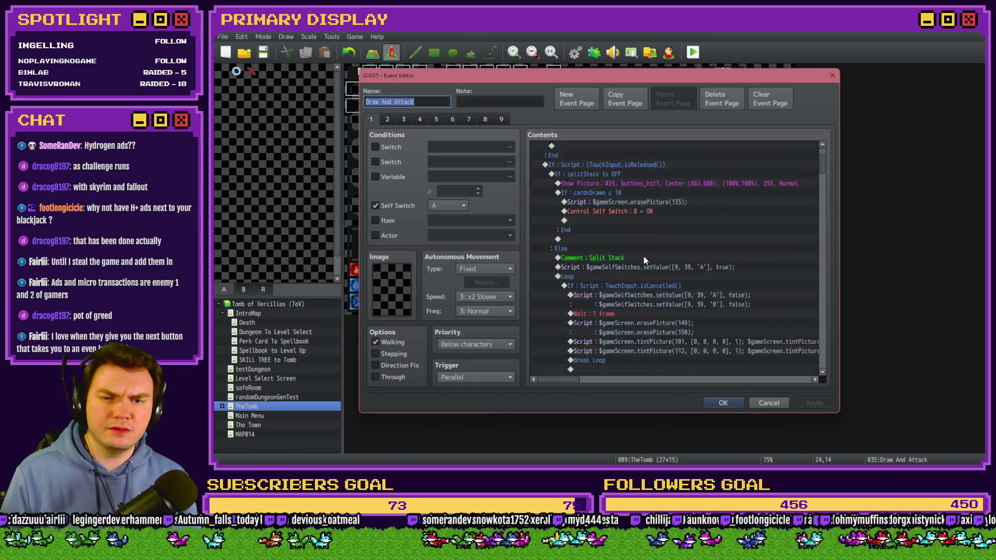
scroll(646, 257, "down", 10)
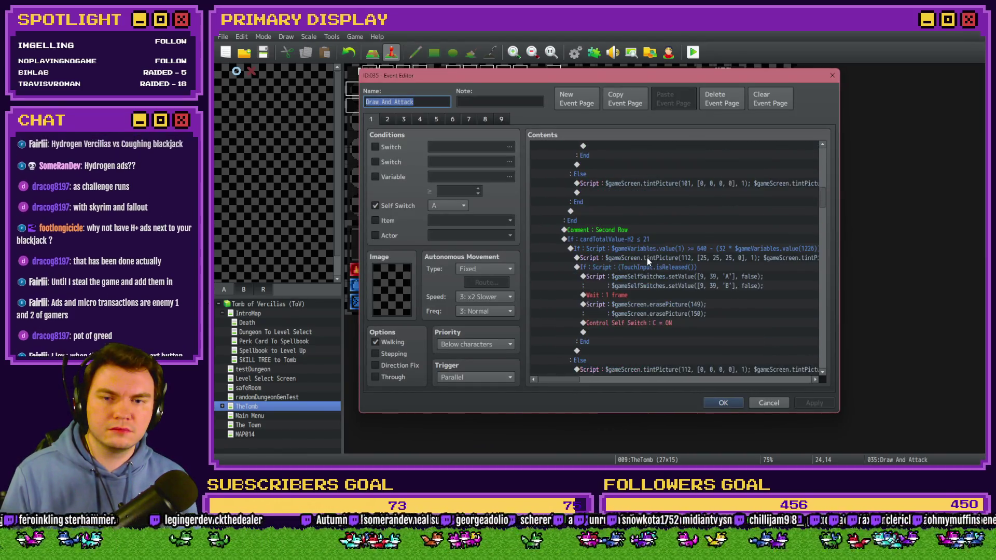
scroll(649, 262, "down", 10)
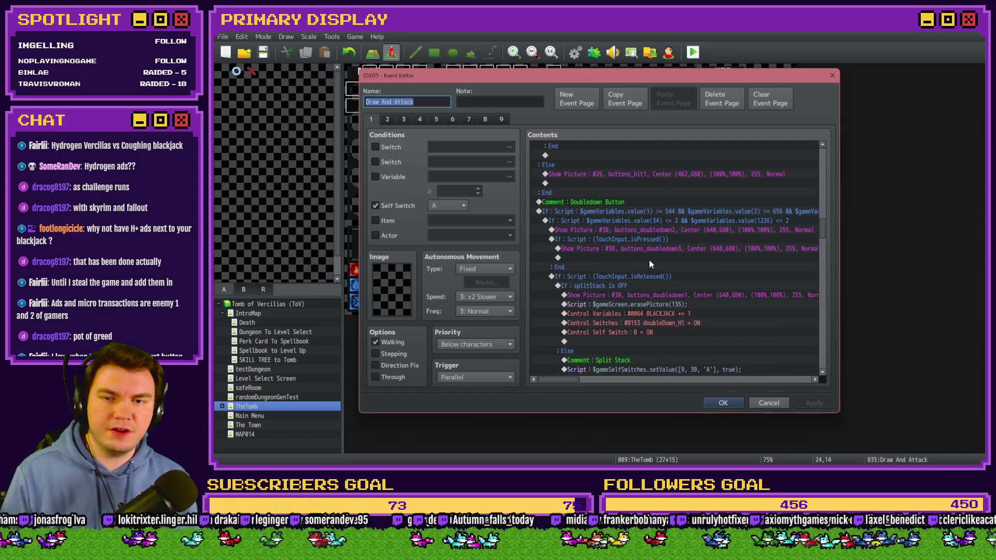
scroll(649, 261, "down", 5)
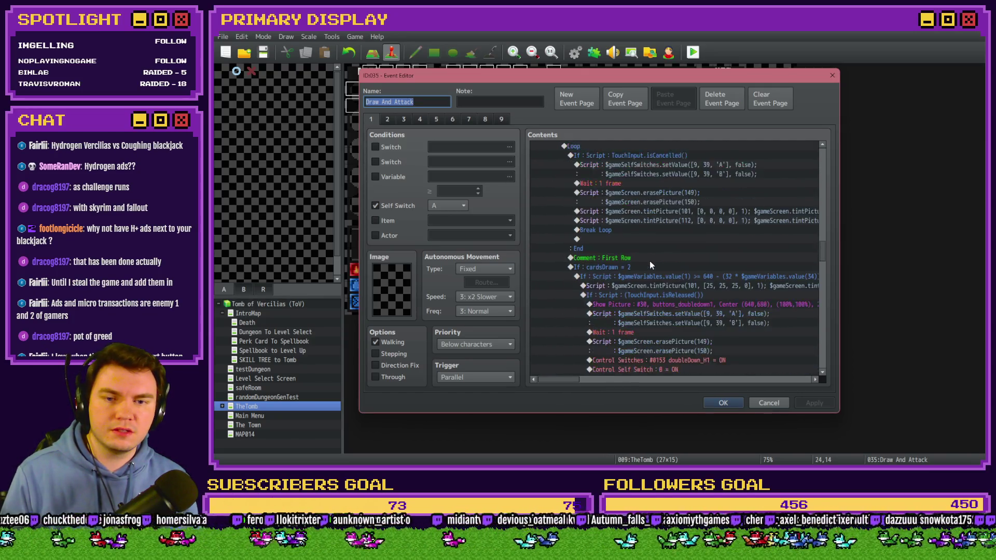
left_click(393, 120)
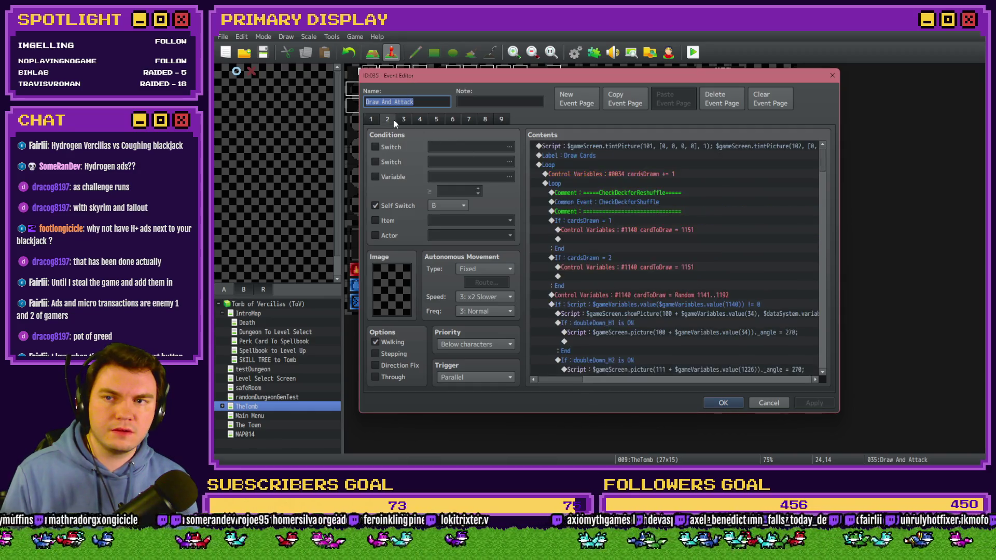
Step: Select the three 'if (Number($dataSystem…' card-value Script rows on page 2, then close the event
scroll(640, 280, "down", 4)
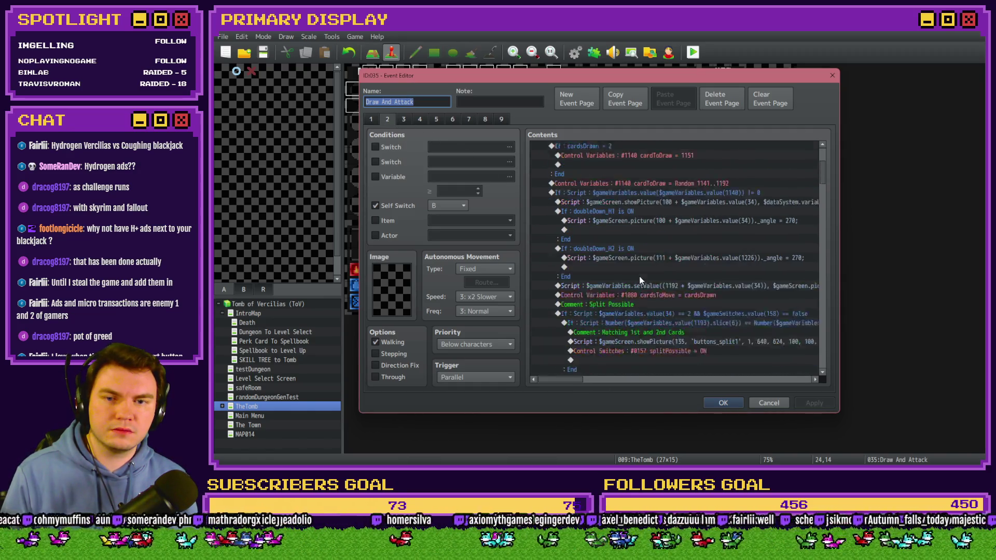
scroll(640, 280, "down", 1)
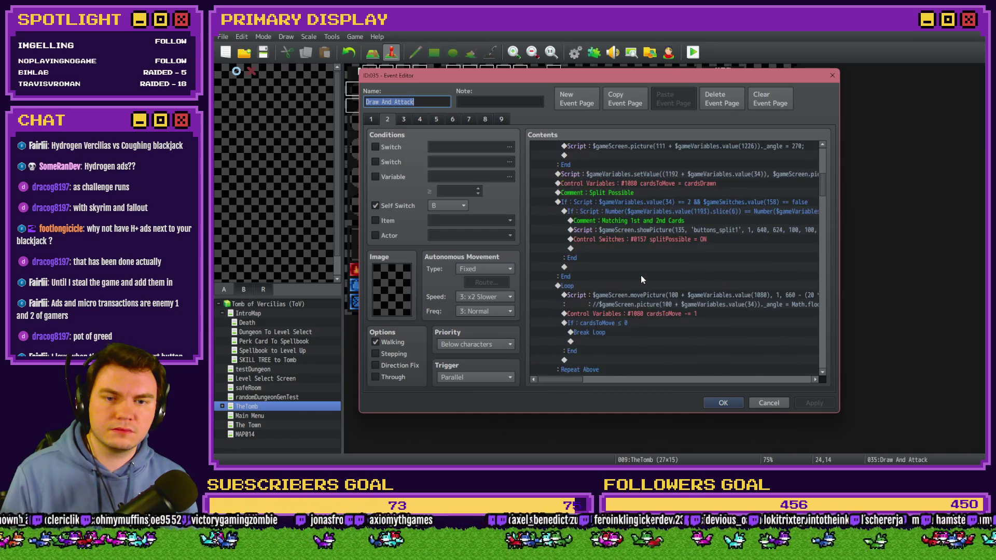
mouse_move(564, 379)
left_mouse_down()
mouse_move(610, 385)
mouse_move(566, 382)
left_mouse_up()
scroll(643, 338, "down", 3)
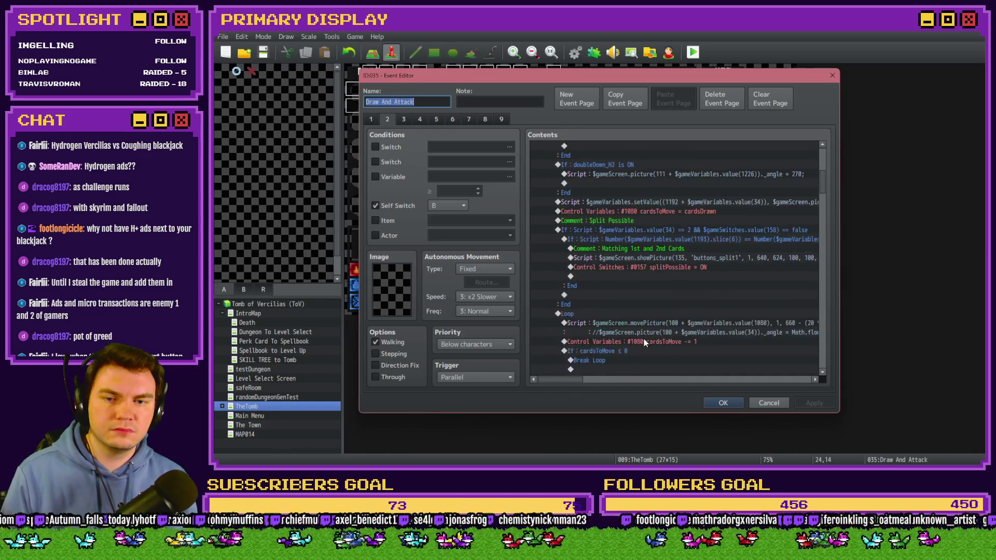
scroll(645, 342, "down", 3)
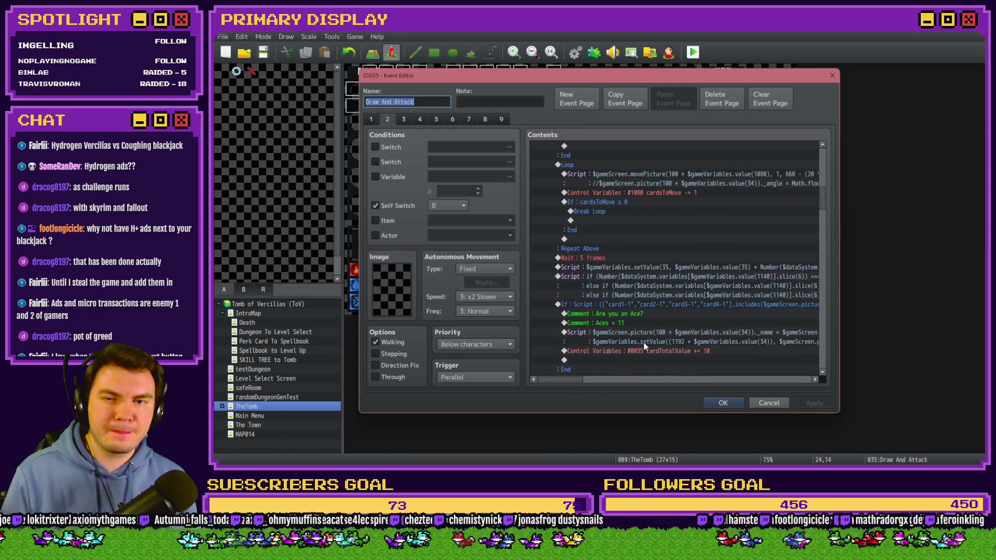
scroll(576, 378, "right", 3)
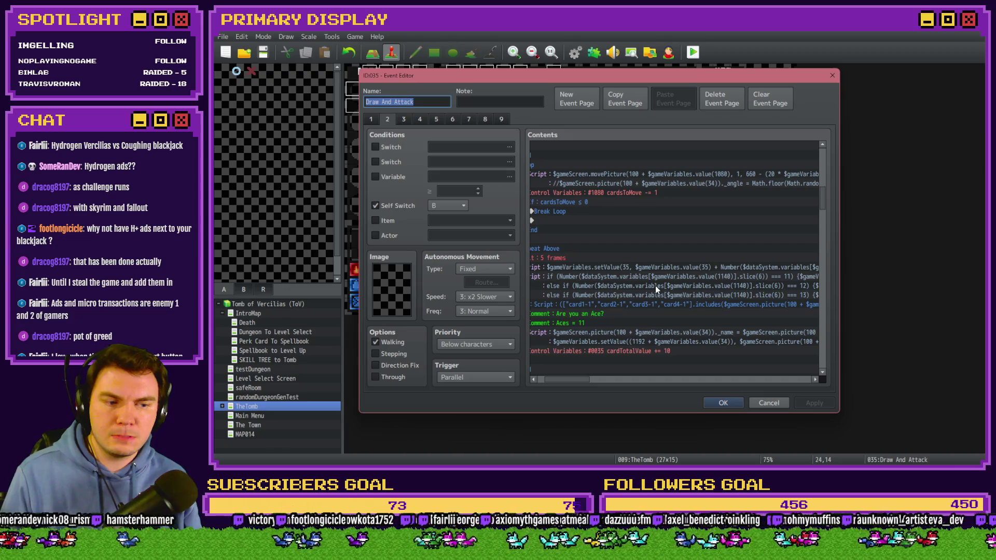
left_click_drag(674, 276, 674, 293)
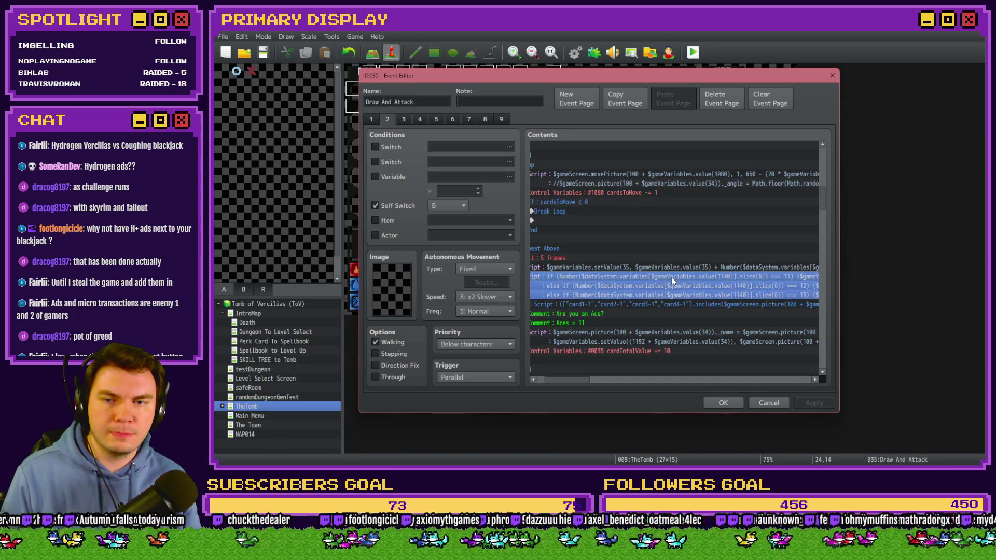
left_click(734, 403)
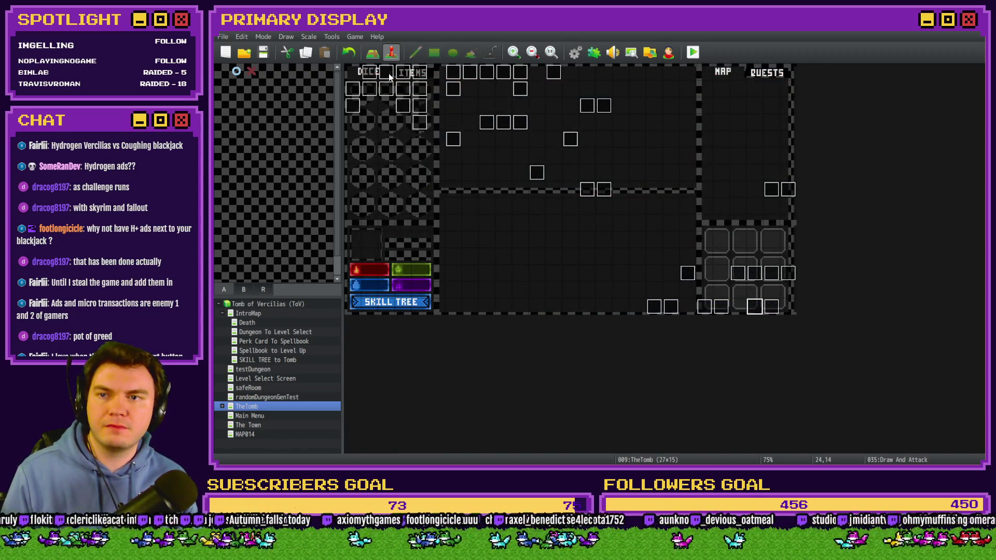
Step: On page 7, paste the card-value lines at the value(1215) === 111 reveal script
left_click(469, 119)
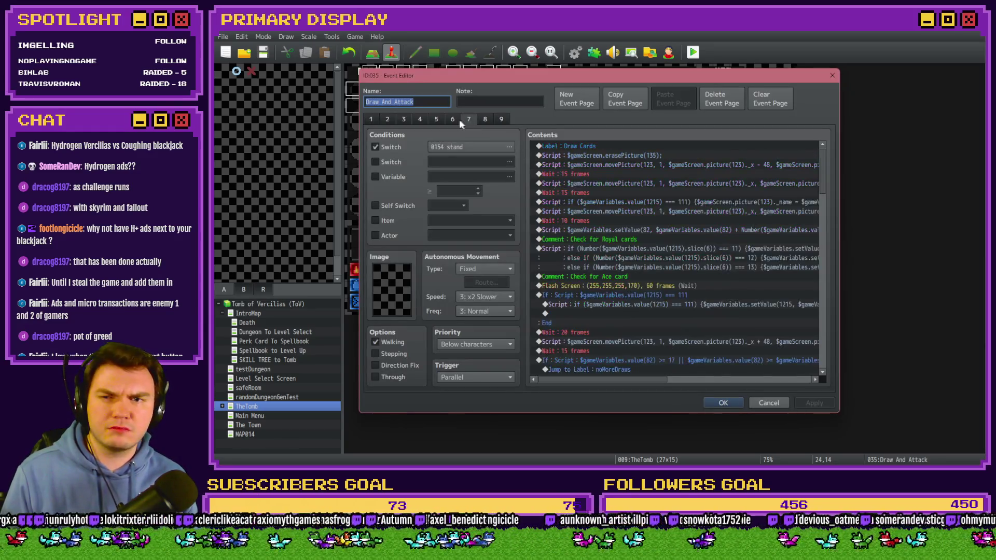
left_click(619, 202)
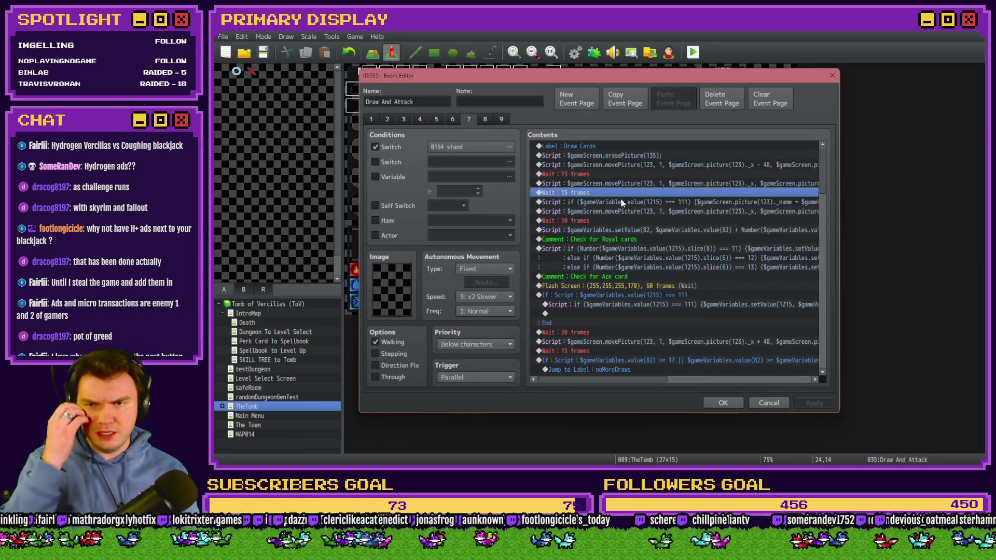
double_click(620, 202)
key("Escape")
key("ctrl+v")
Step: Delete the misplaced paste and paste the three lines inside the reveal script, below its code
double_click(620, 201)
left_click(738, 324)
key("Delete")
double_click(615, 202)
key("Return")
key("ctrl+v")
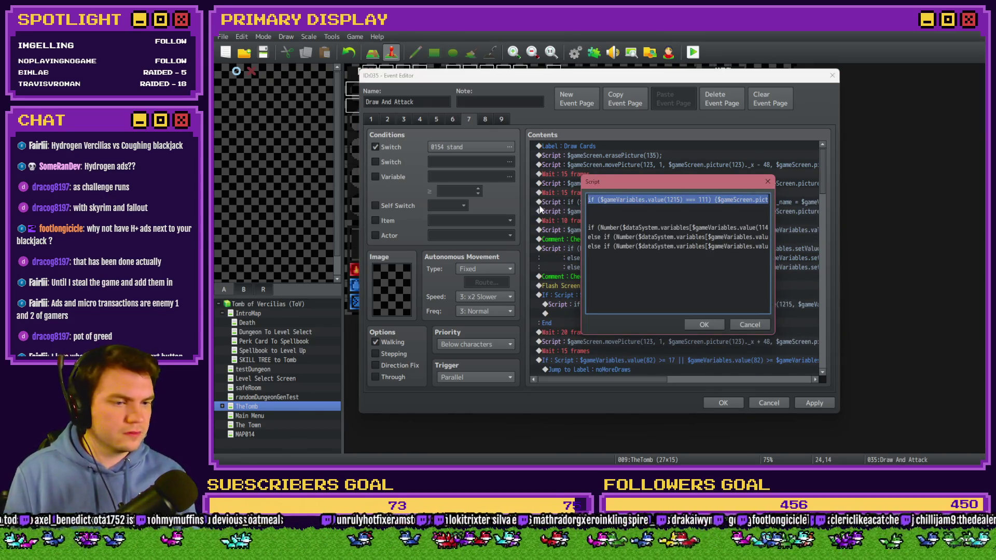
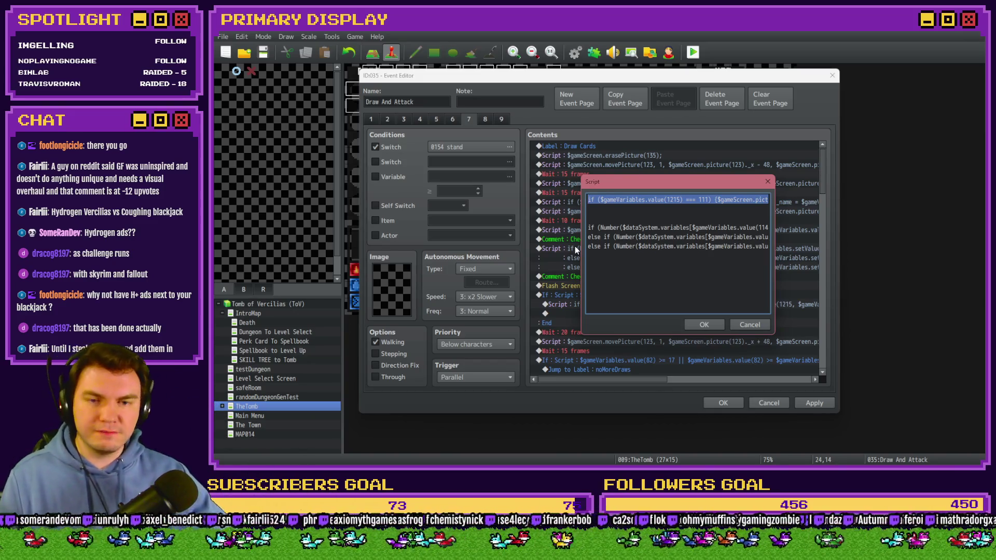
Step: Select the Number($dataSystem.variables[...].slice(6)) check on line 3 and delete line one's old 1215 check
left_click(618, 203)
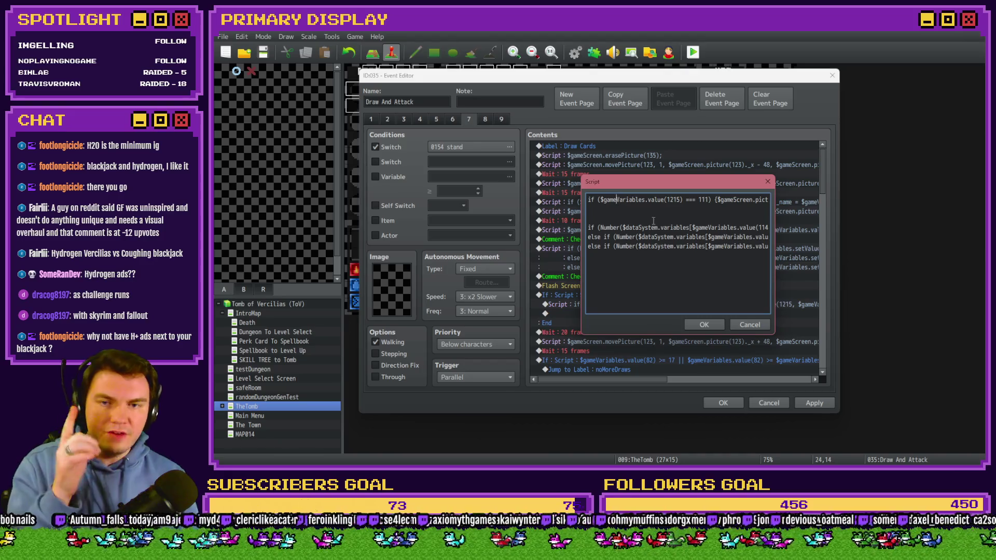
left_click_drag(597, 228, 615, 228)
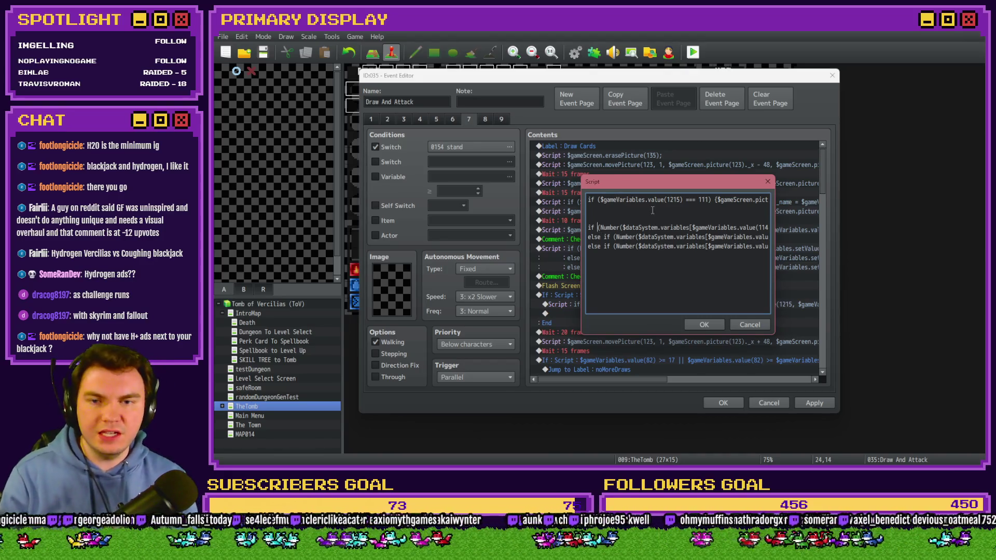
key("shift+Right")
key("shift+Right")
key("shift+Right")
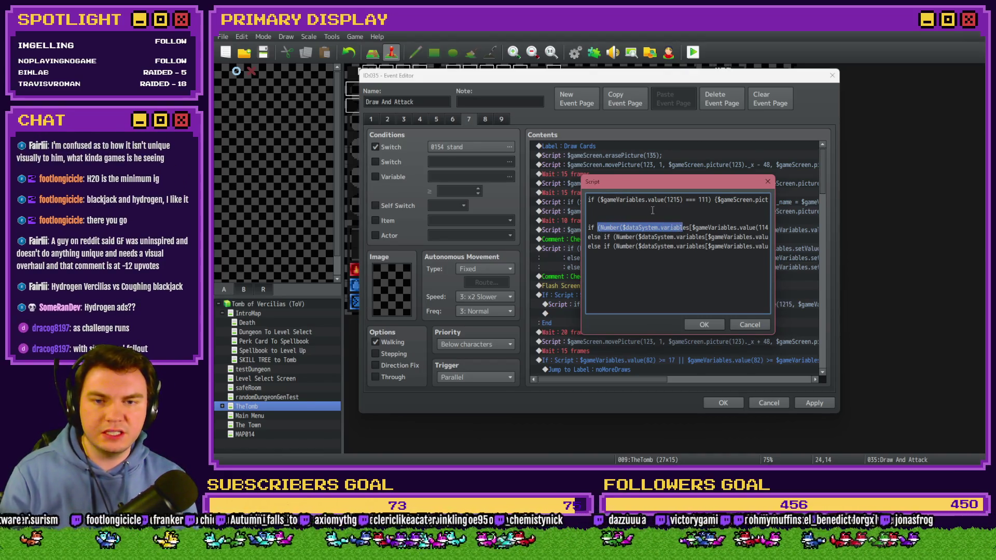
key("shift+Right")
key("shift+Right")
key("shift+Right")
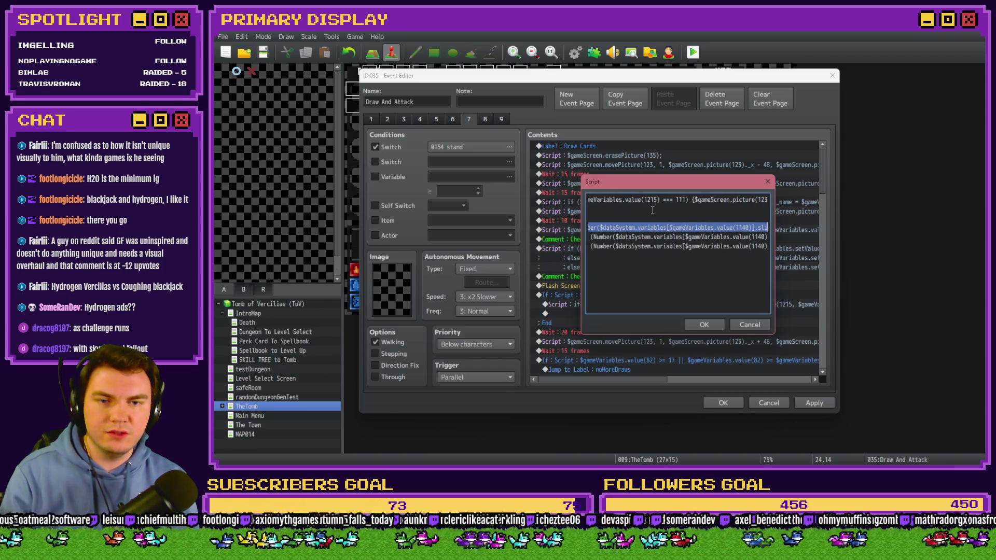
key("shift+Right")
key("shift+Right")
key("shift+Right")
key("shift+Right")
key("shift+Right")
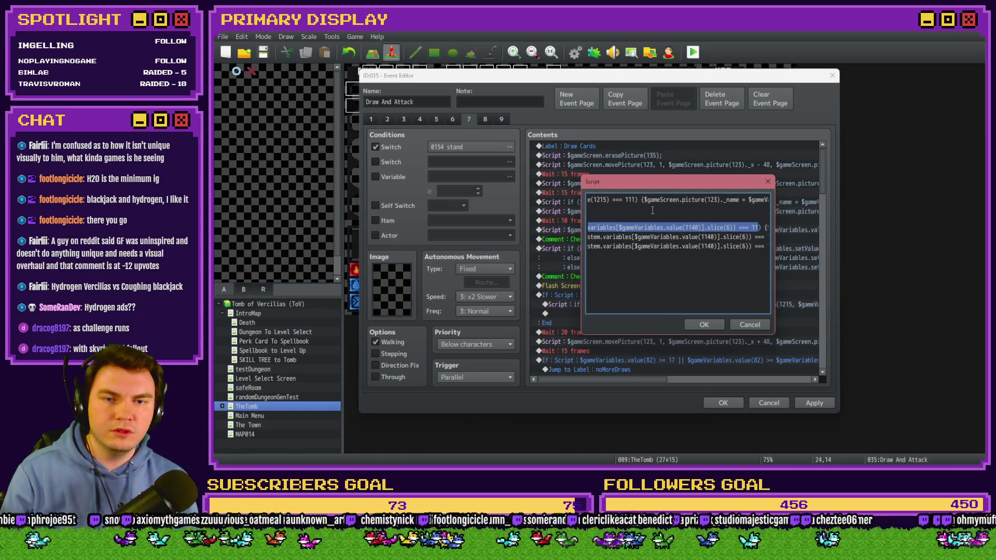
left_click(652, 210)
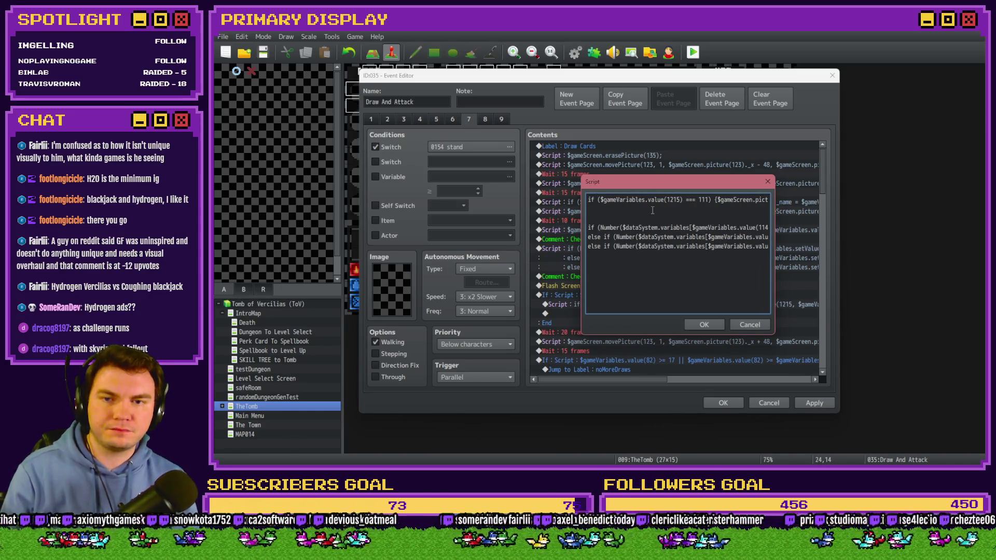
key("Delete")
key("Delete")
key("Delete")
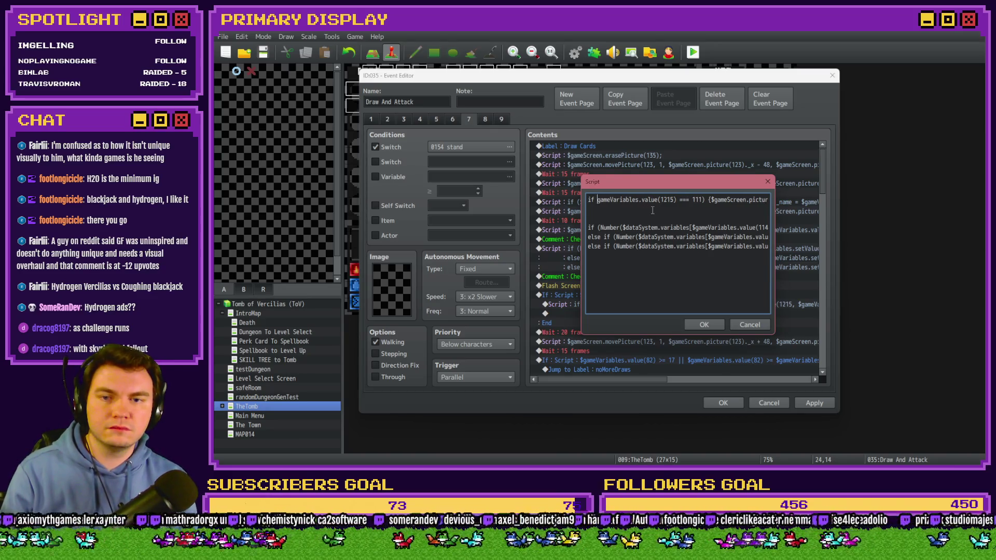
Step: Put the copied card-value check on line one, switching its variable from 1140 to 1215, compared against 111
key("Delete")
key("Delete")
key("Delete")
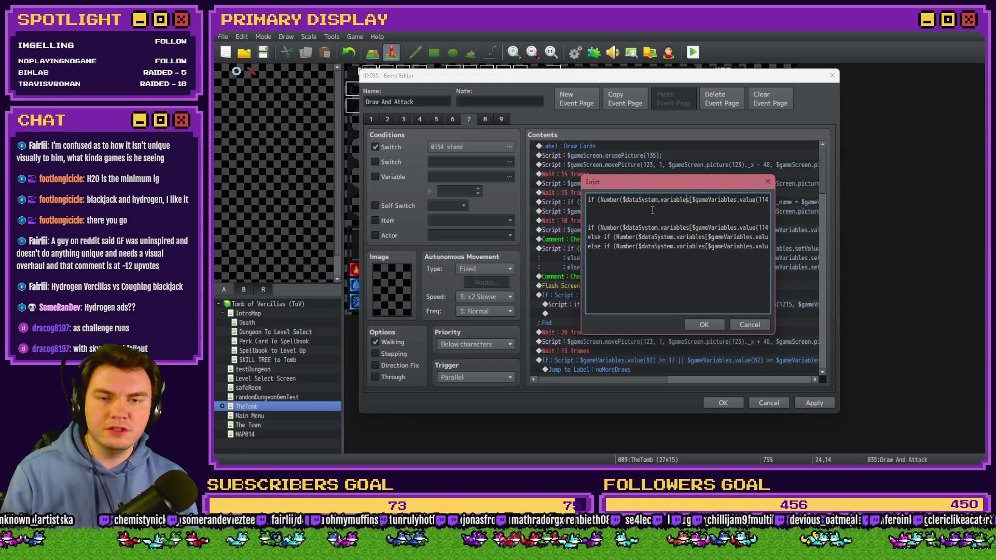
key("Right")
key("Right")
key("Right")
key("BackSpace")
key("BackSpace")
key("BackSpace")
type("1215")
key("Right")
key("Right")
key("Right")
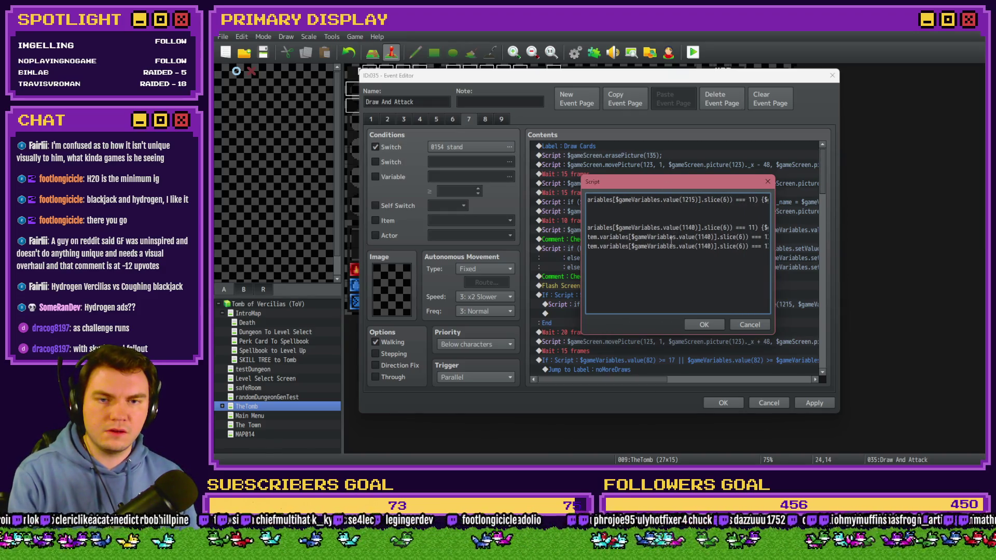
key("Left")
key("Left")
key("Left")
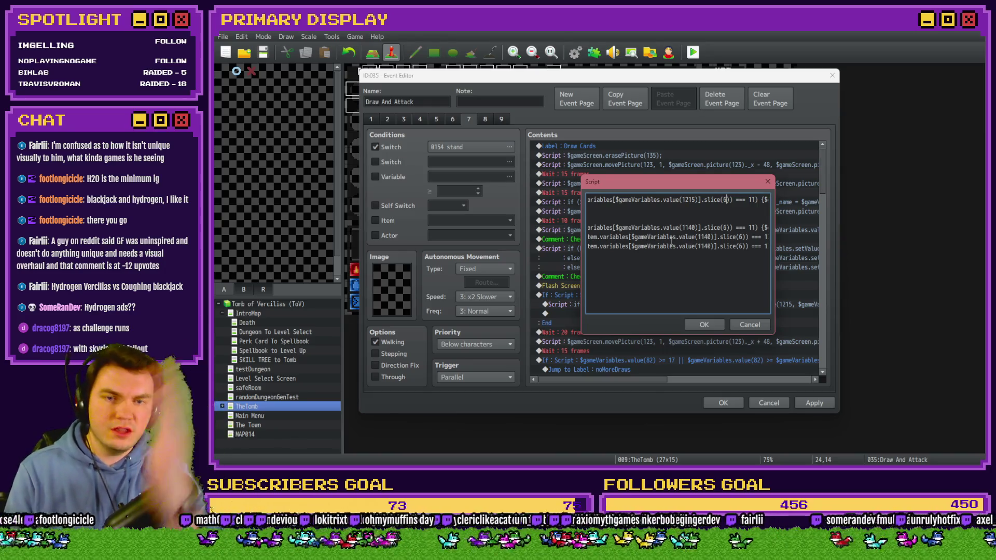
key("Right")
key("Right")
key("Right")
key("Right")
key("Right")
key("Right")
key("Right")
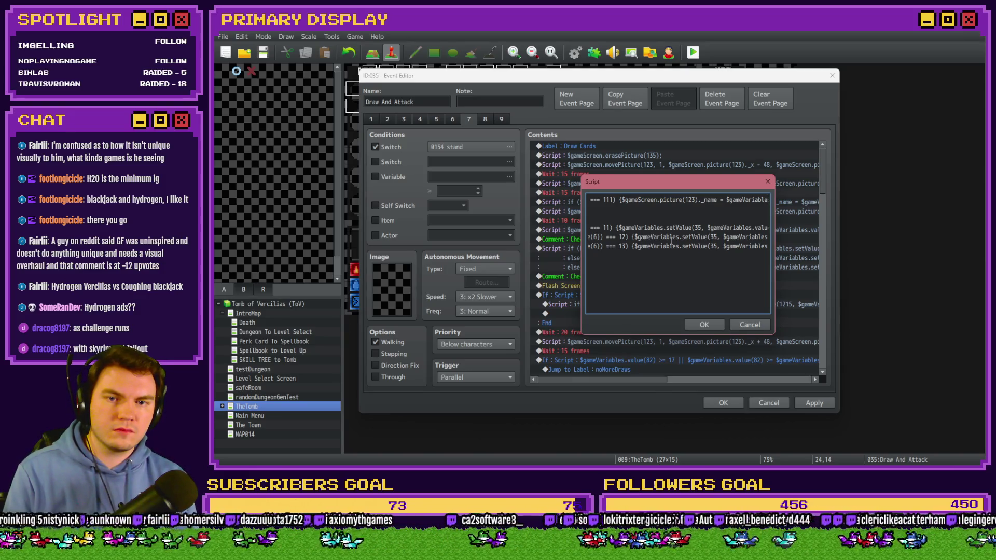
key("Right")
key("Right")
key("Right")
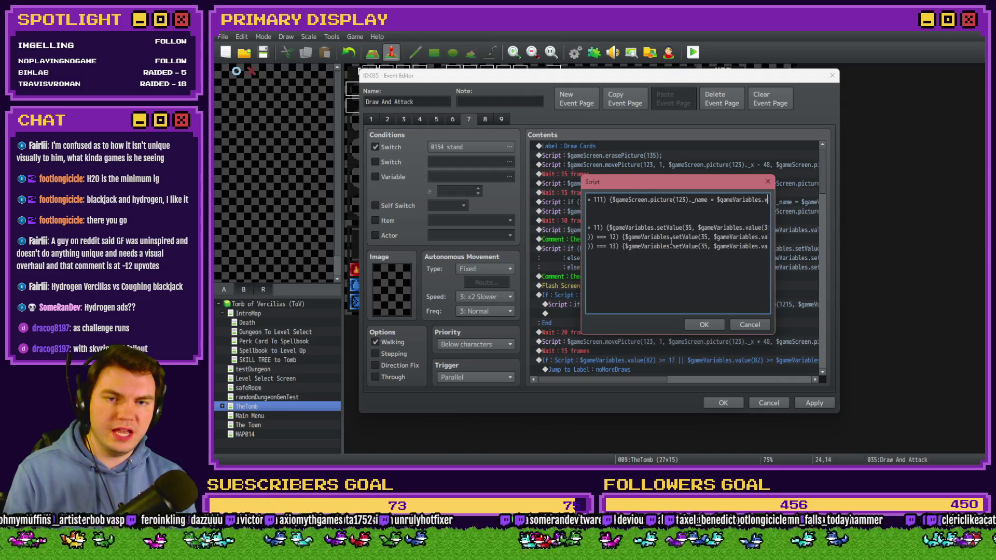
key("Right")
key("Right")
key("Right")
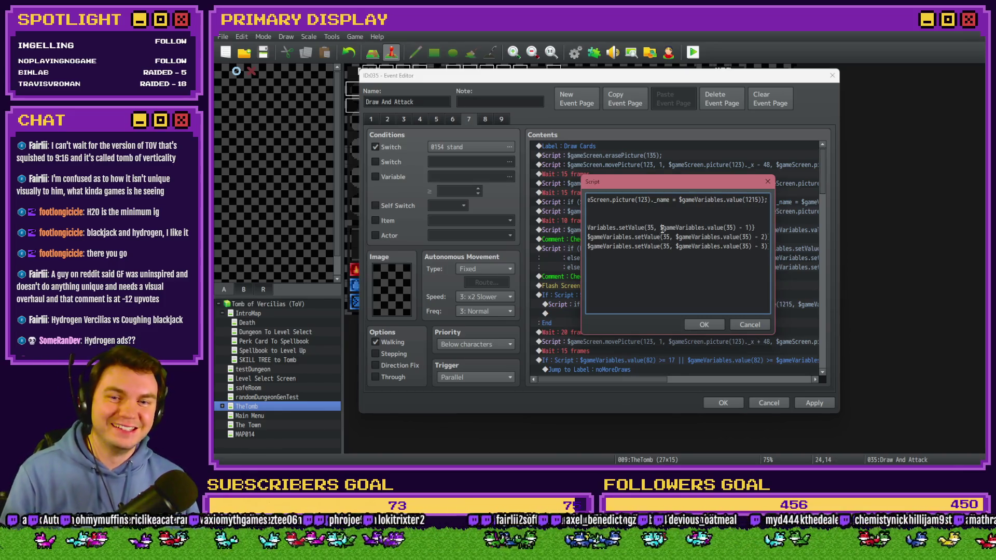
left_click_drag(663, 200, 547, 197)
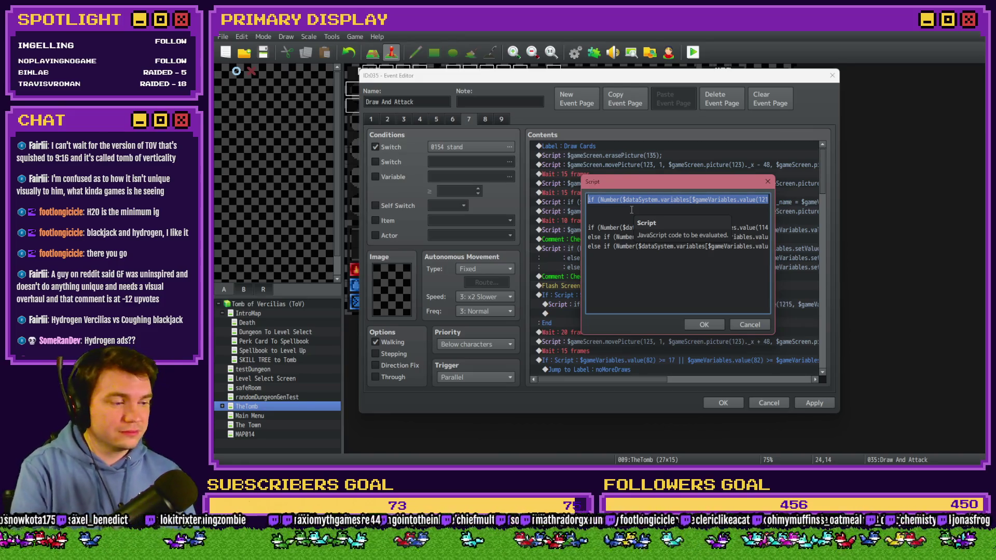
left_click(614, 230)
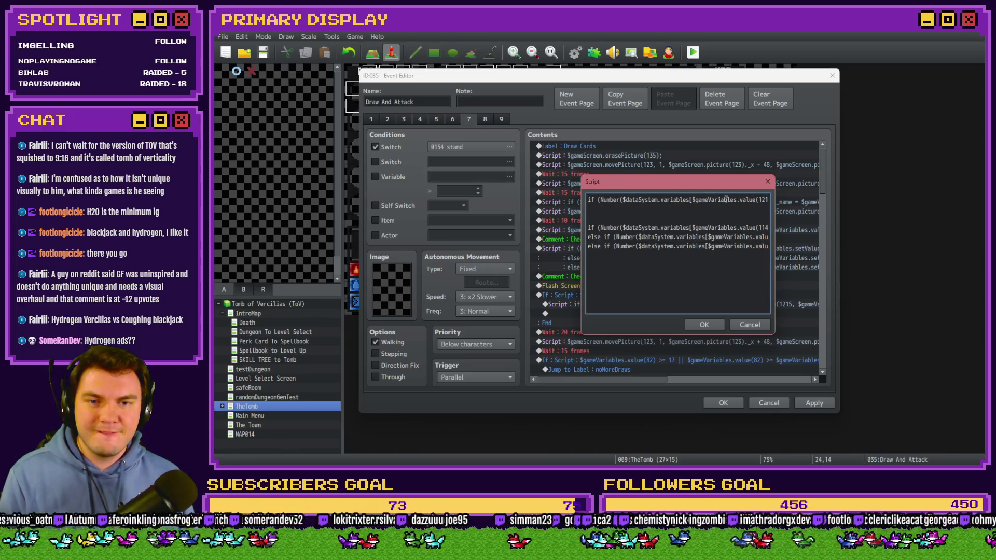
key("End")
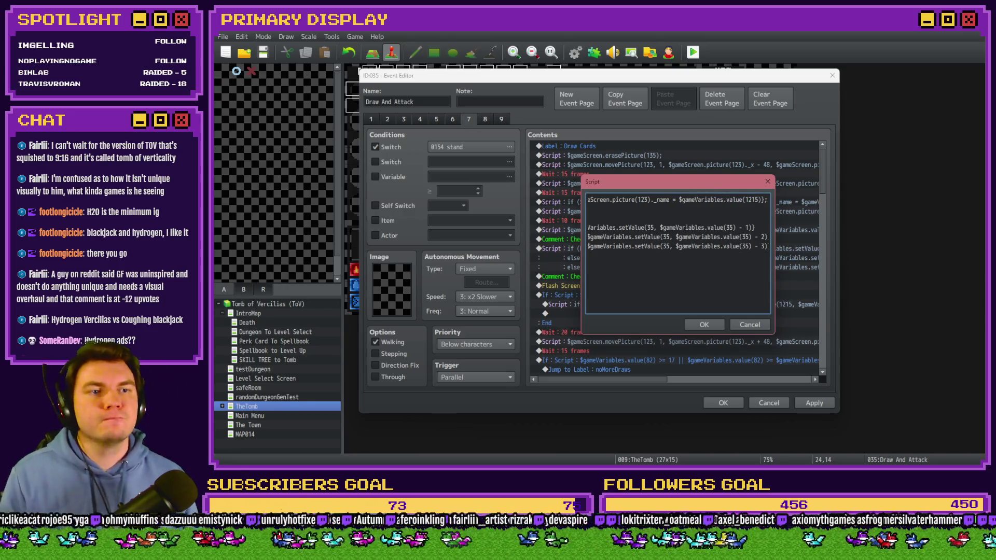
key("alt+Tab")
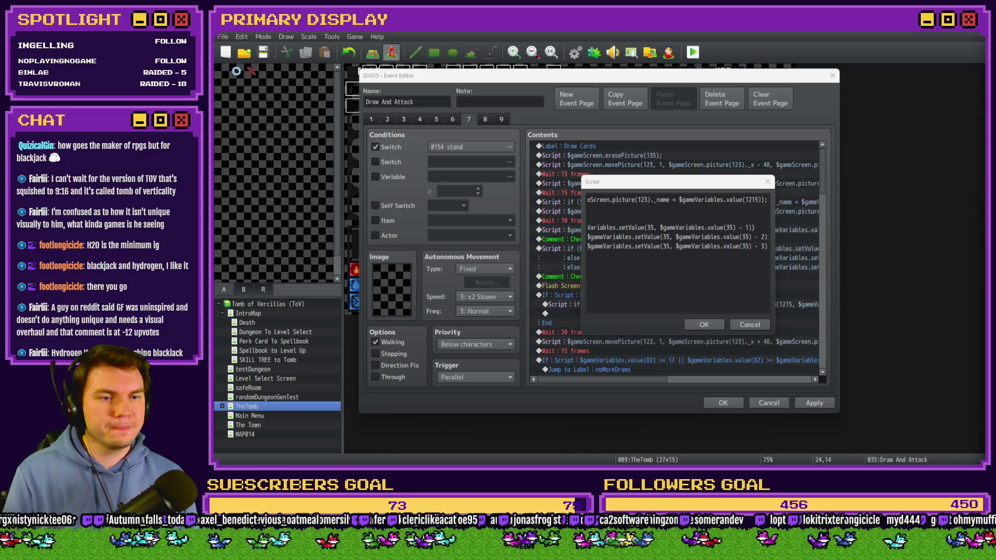
left_click(594, 196)
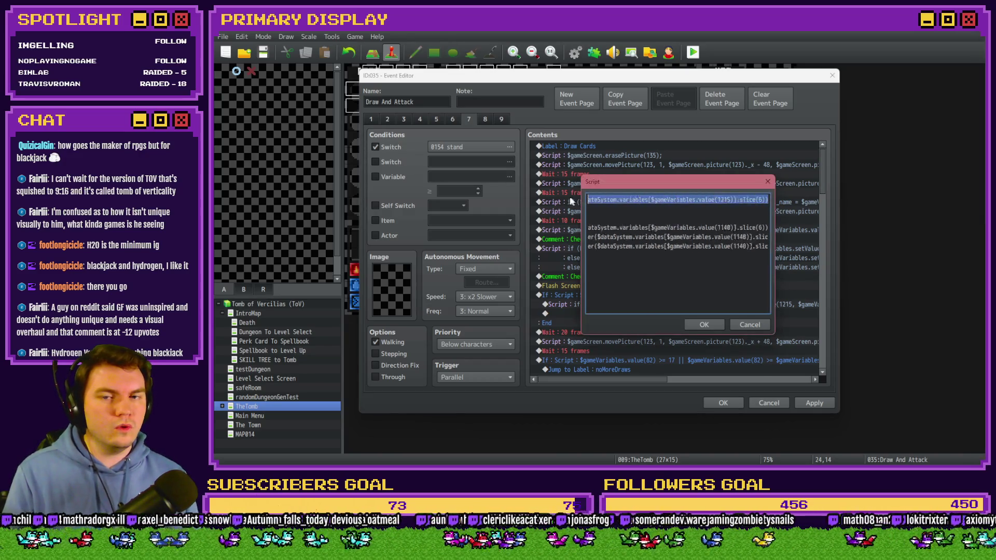
Step: Locate and select the $gameVariables.value(1215) lookup in line one's condition
left_click(727, 200)
key("Right")
key("Right")
key("Right")
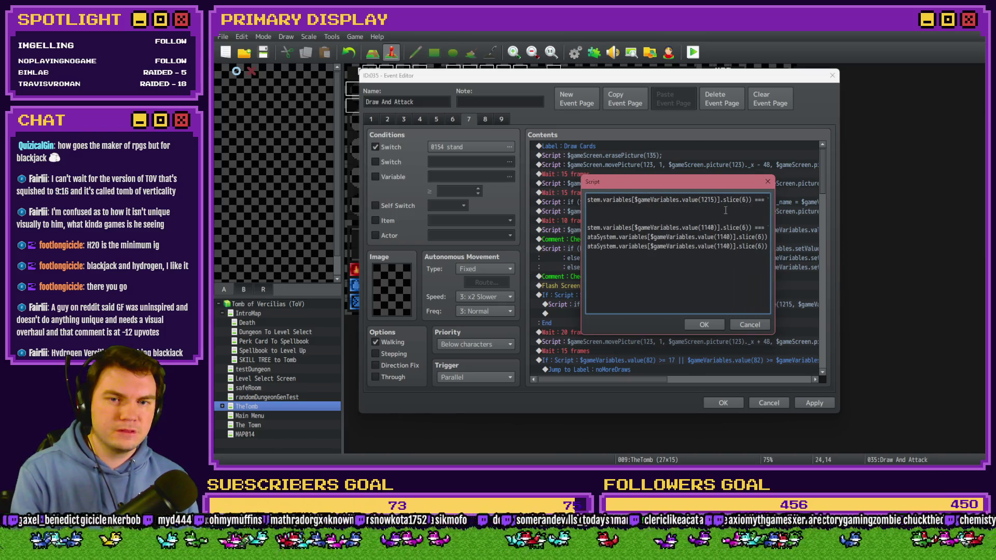
key("alt+Tab")
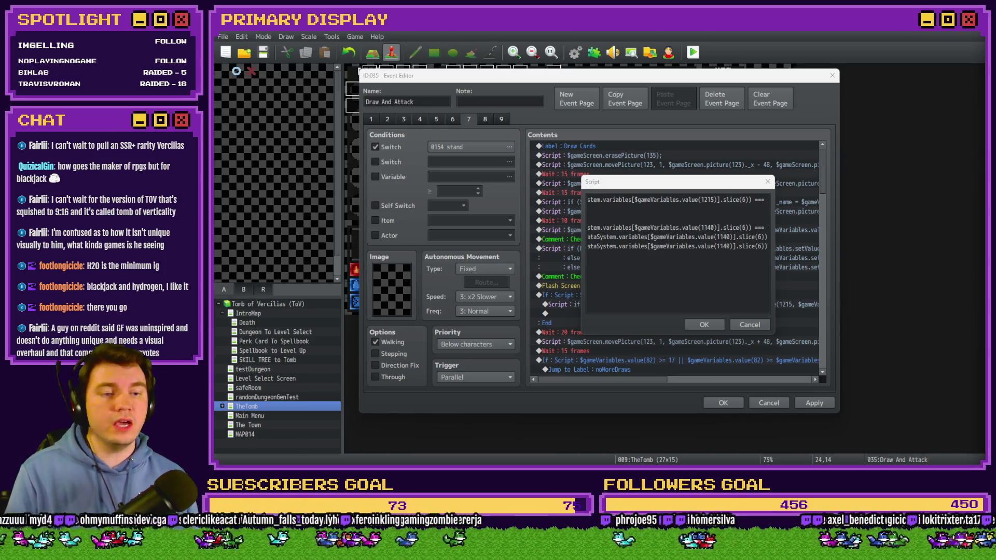
left_click(747, 212)
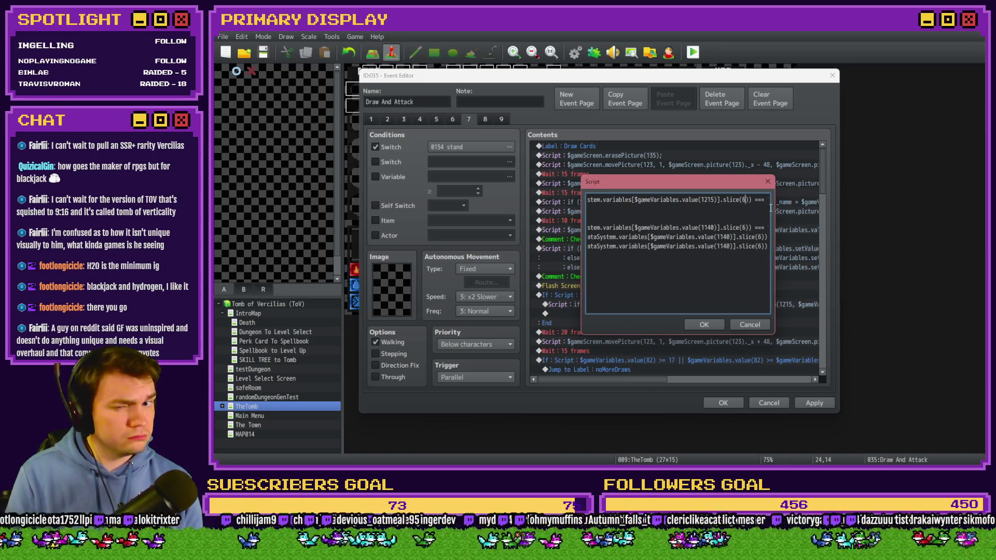
key("shift+Left")
key("shift+Left")
key("shift+Left")
key("shift+Left")
key("shift+Left")
key("shift+Left")
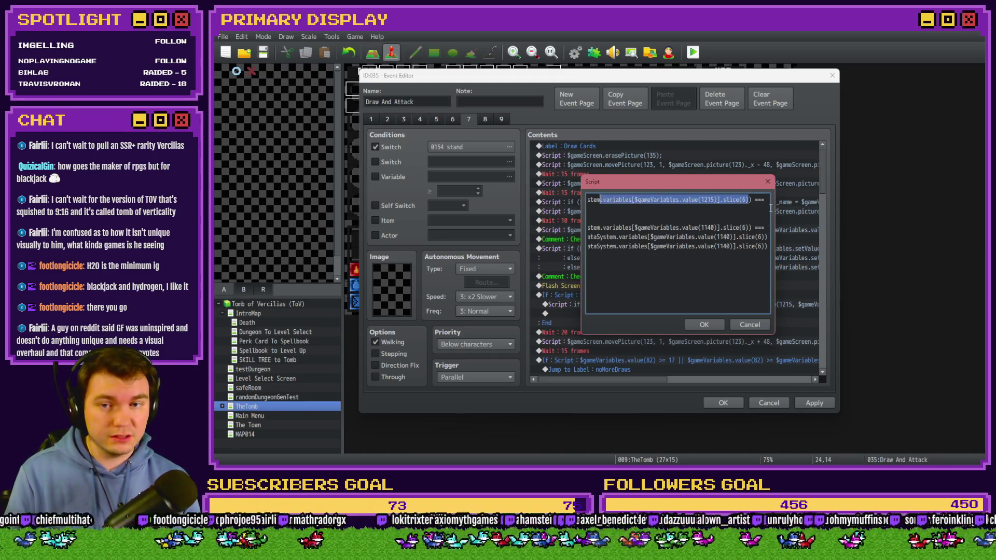
key("shift+Right")
key("shift+Right")
key("shift+Right")
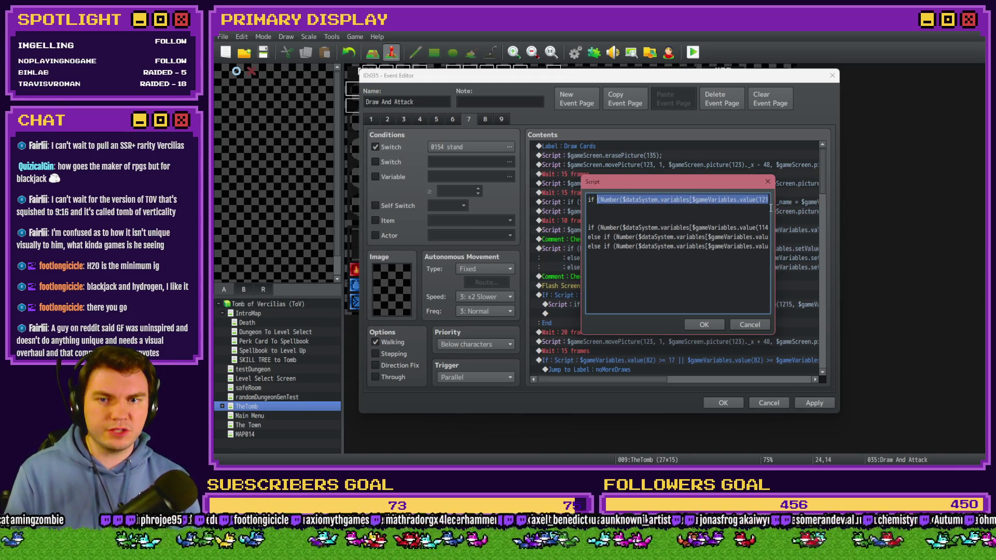
key("Right")
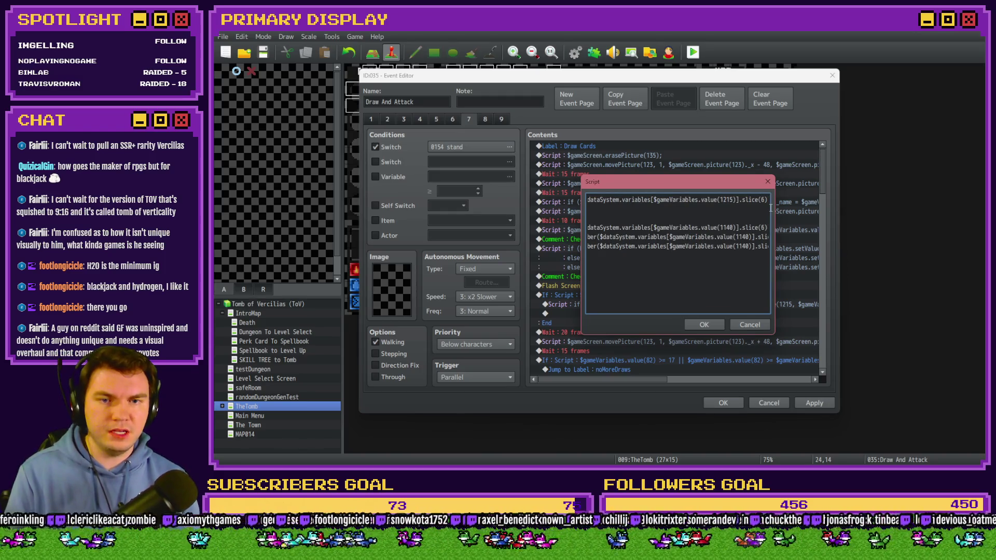
key("Home")
key("Right")
key("Right")
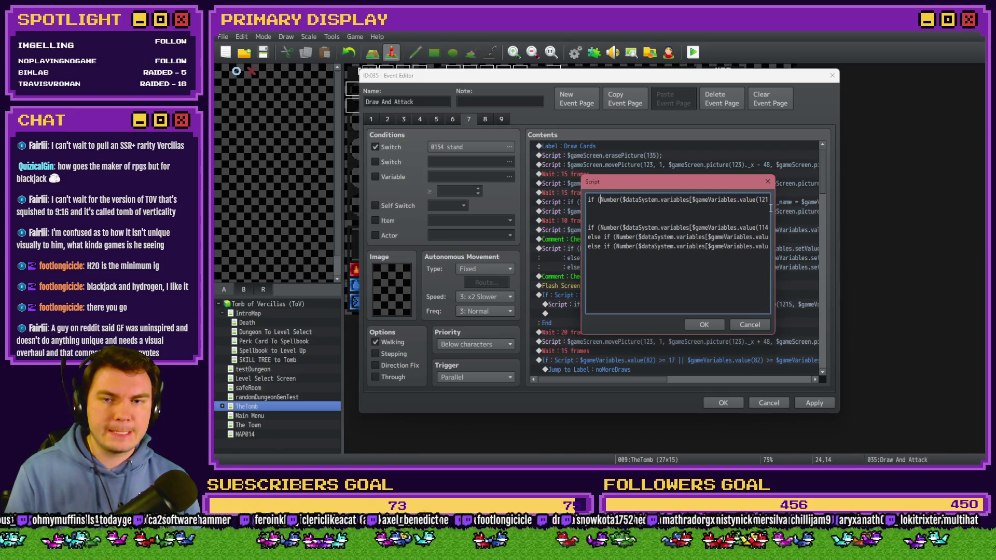
key("shift+Right")
key("shift+Right")
key("shift+Right")
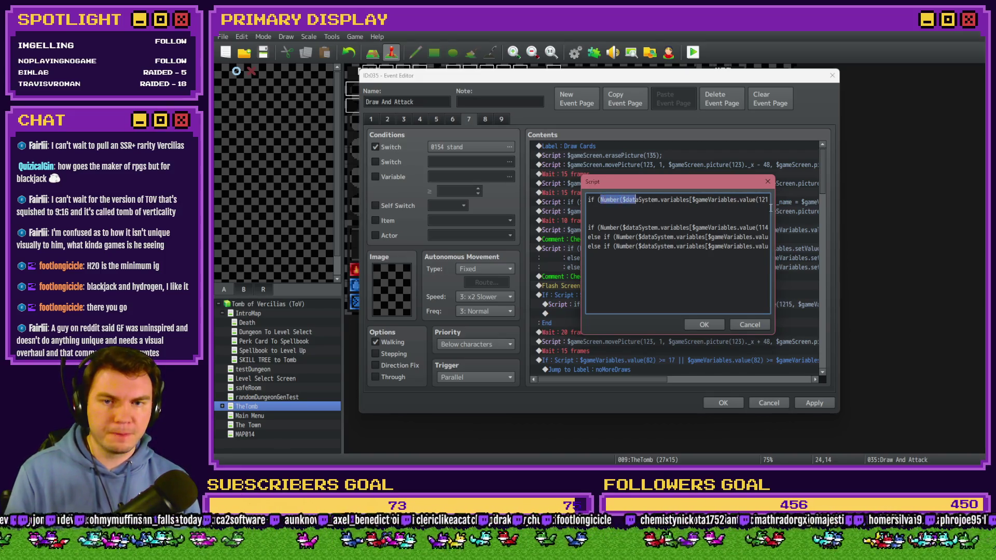
key("shift+Right")
key("shift+Right")
key("shift+Right")
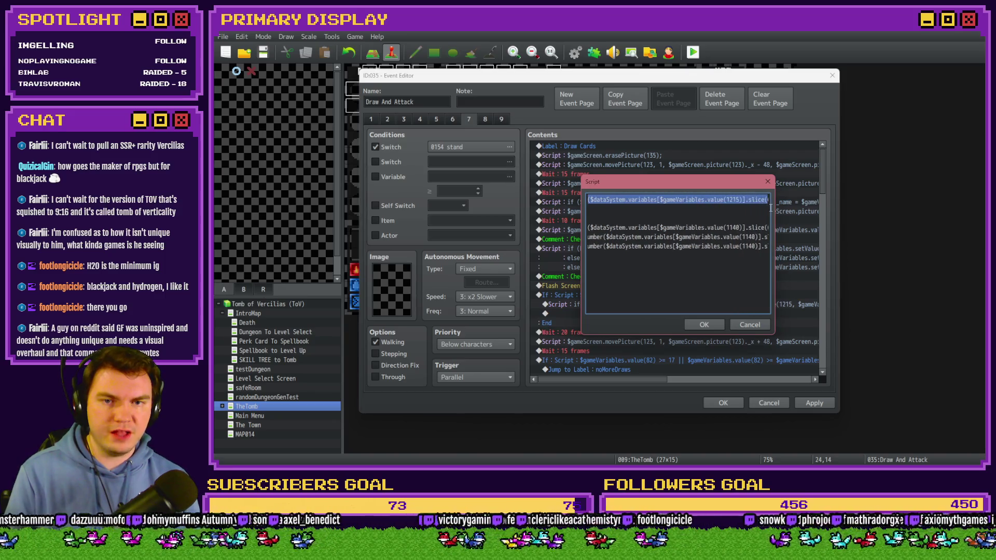
key("shift+Right")
key("shift+Right")
key("shift+Right")
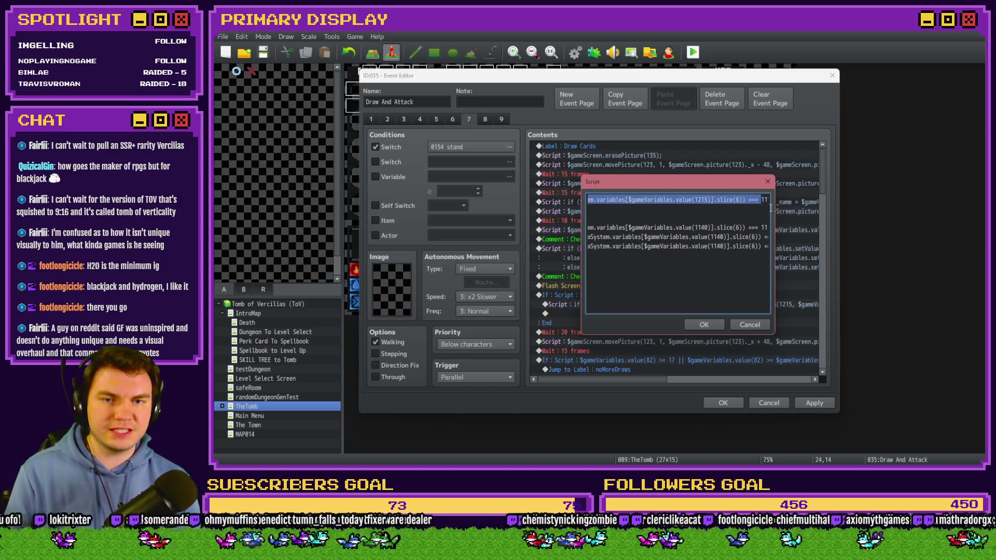
key("shift+Right")
key("shift+Right")
key("shift+Right")
key("shift+Left")
key("shift+Left")
key("shift+Left")
key("shift+Left")
key("shift+Left")
key("shift+Left")
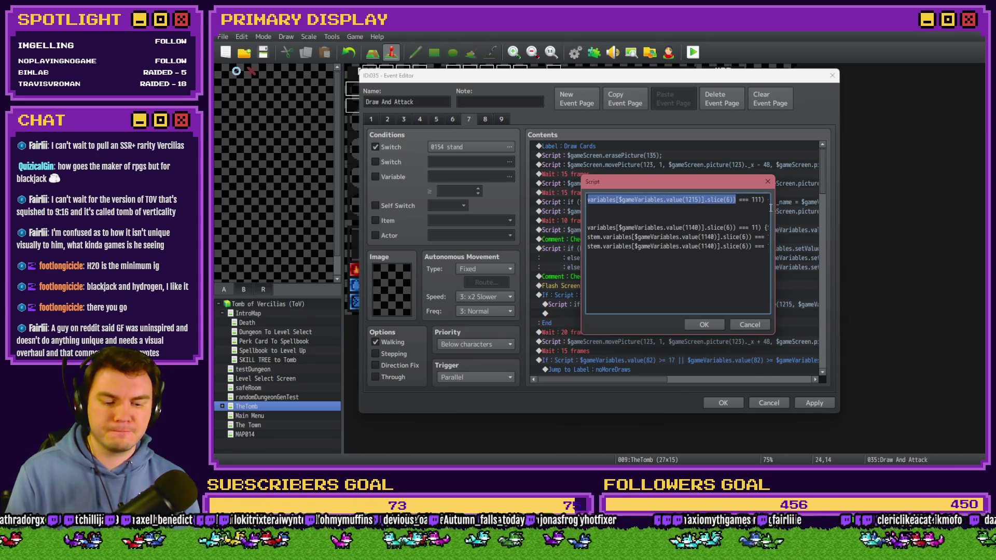
key("End")
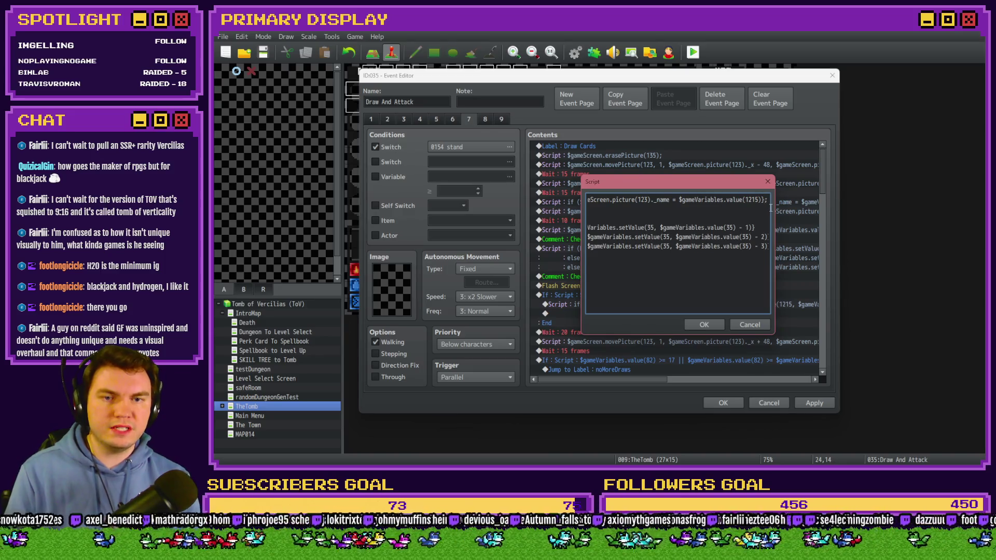
Step: Replace the old lookup with the pasted system-variable-name expression ending in .slice(-2)
key("Left")
key("Left")
key("BackSpace")
key("BackSpace")
key("BackSpace")
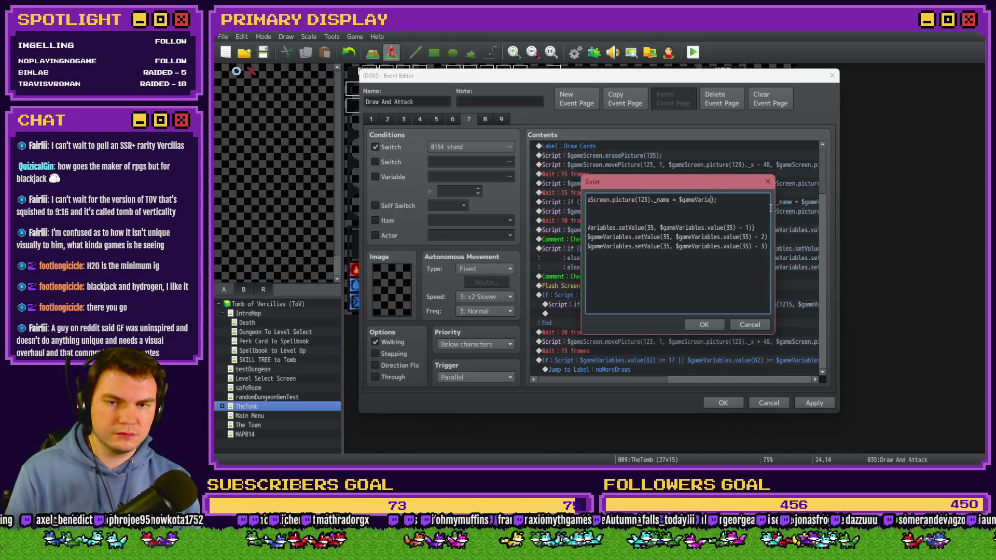
key("ctrl+v")
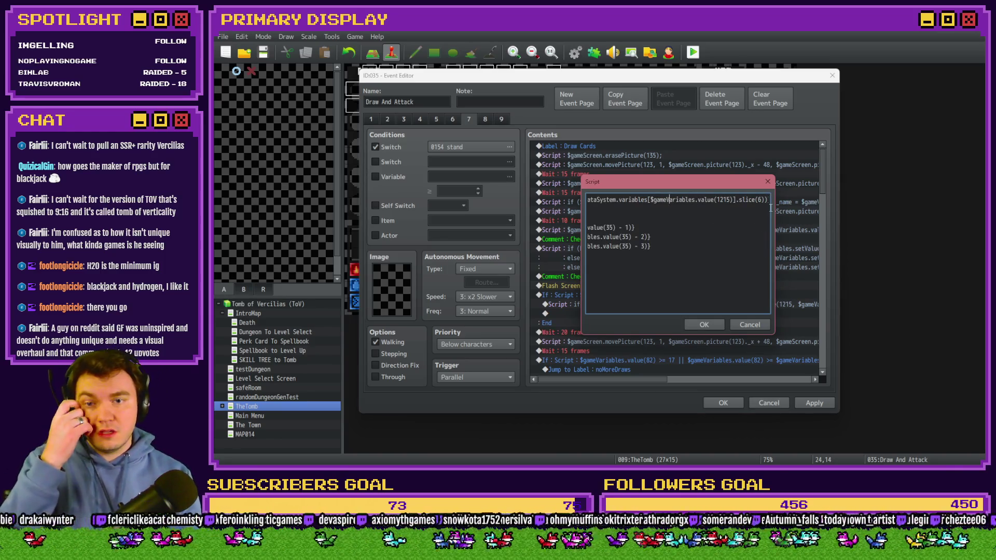
key("Left")
key("Left")
key("Left")
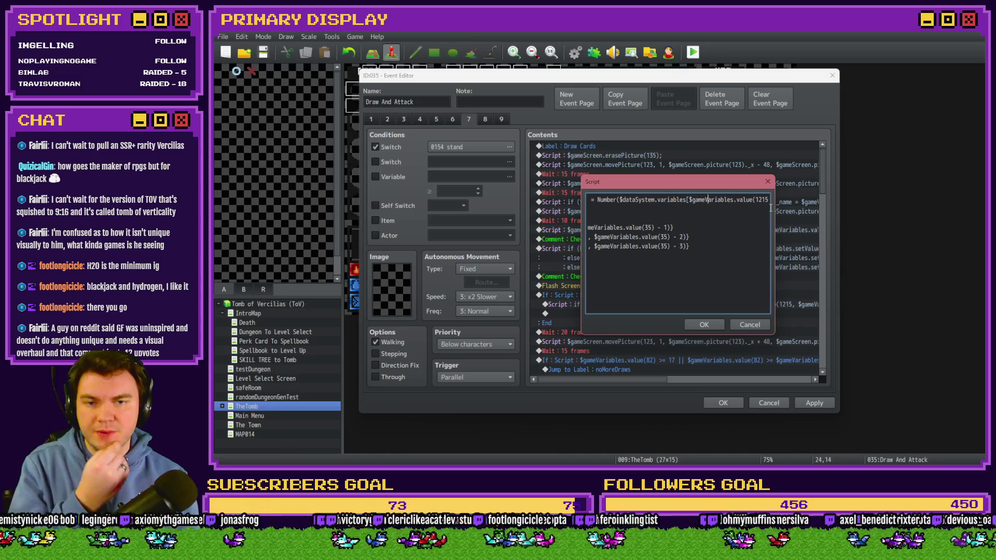
key("Right")
key("Right")
key("Right")
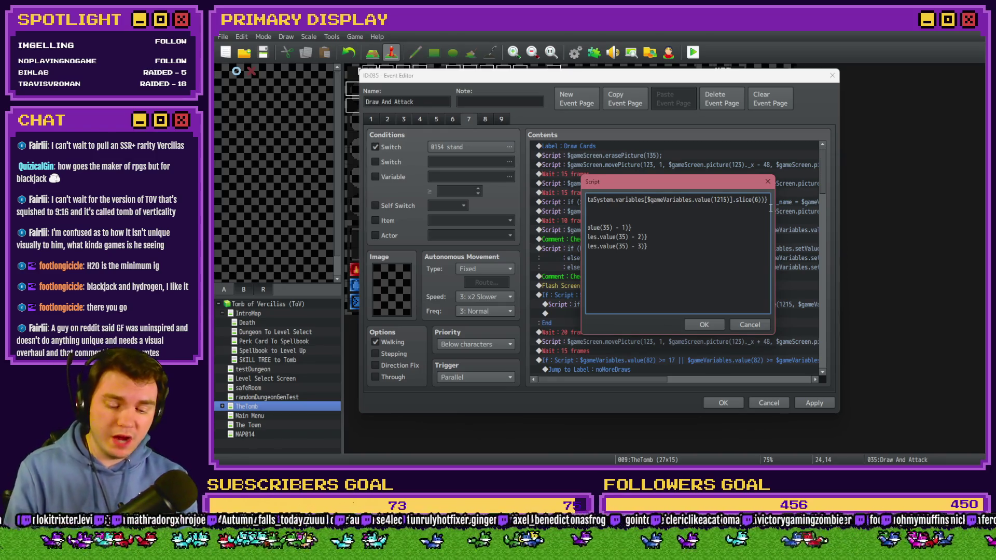
type("-2")
Step: Delete the three trailing setValue lines from the script
key("Down")
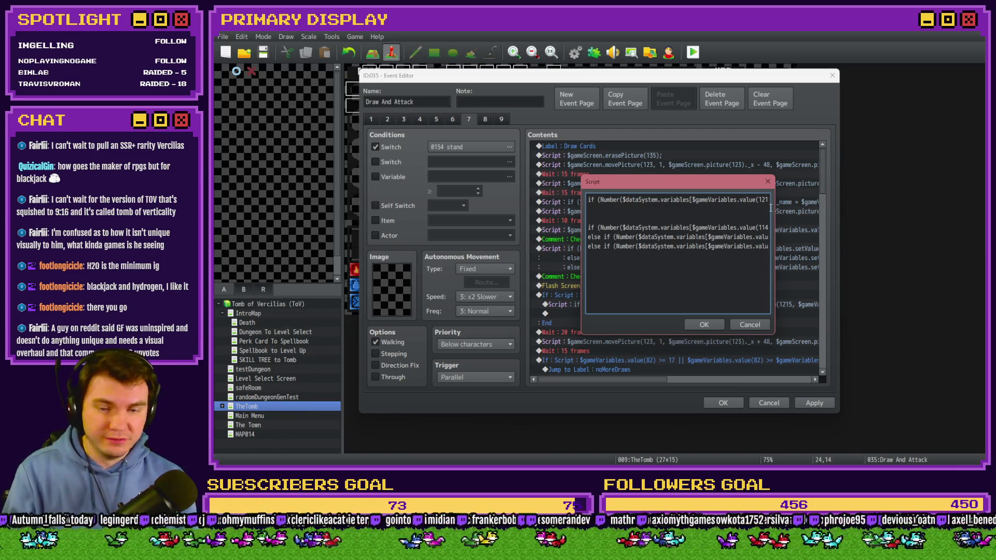
key("shift+Down")
key("shift+Down")
key("shift+End")
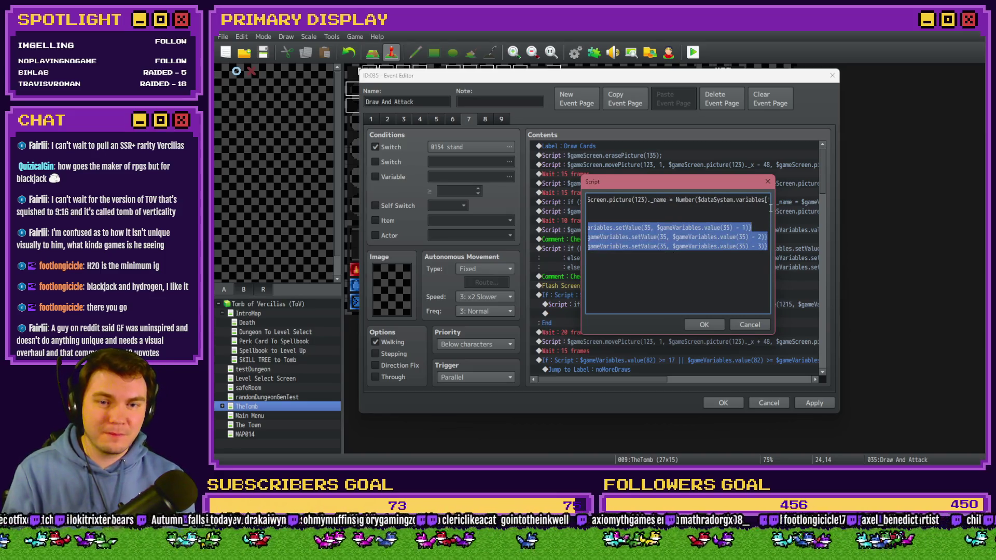
key("BackSpace")
key("BackSpace")
key("BackSpace")
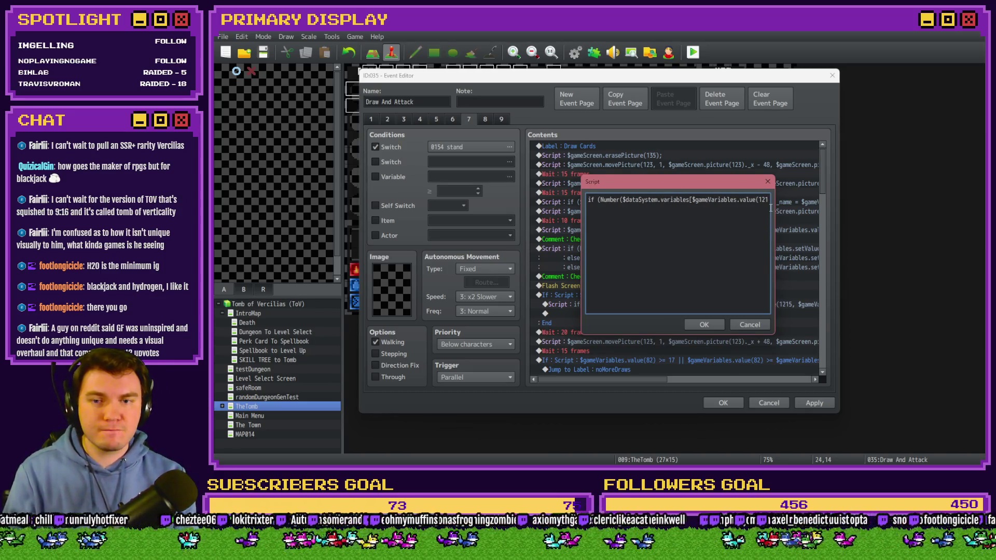
Step: Keep the script, insert a white 60-frame Flash Screen command below it, and close the event
left_click(705, 324)
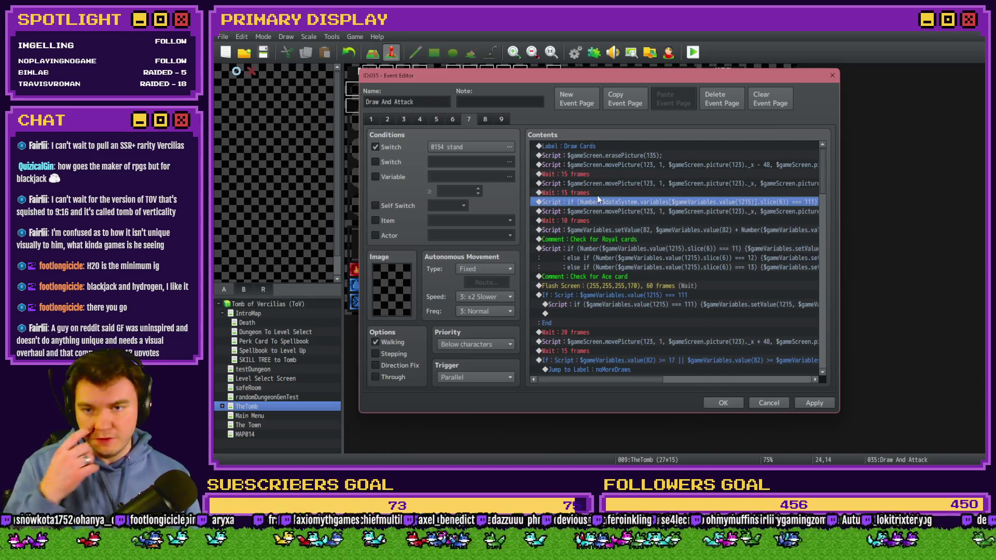
left_click(601, 211)
left_click(600, 220)
left_click(599, 230)
key("Insert")
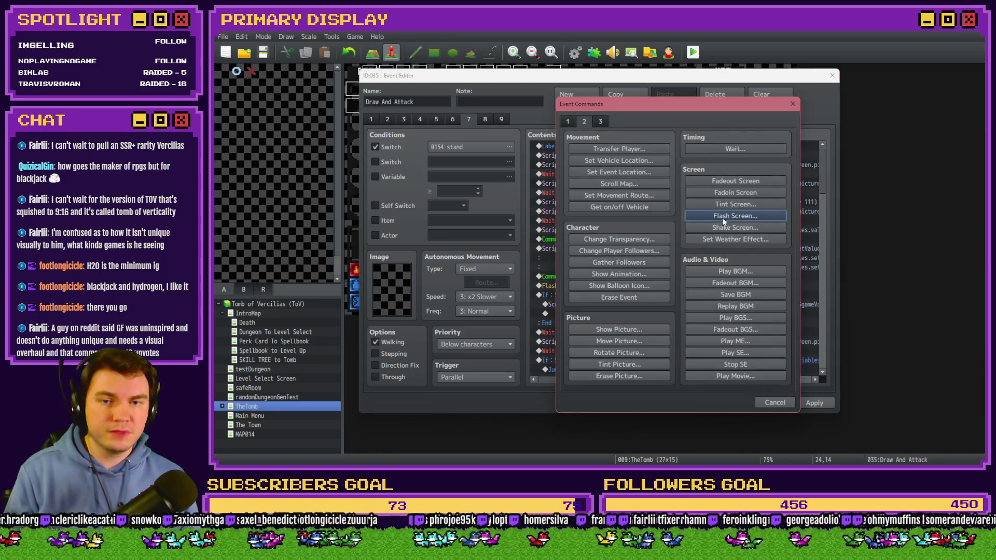
left_click(735, 216)
left_click(710, 319)
left_click(742, 405)
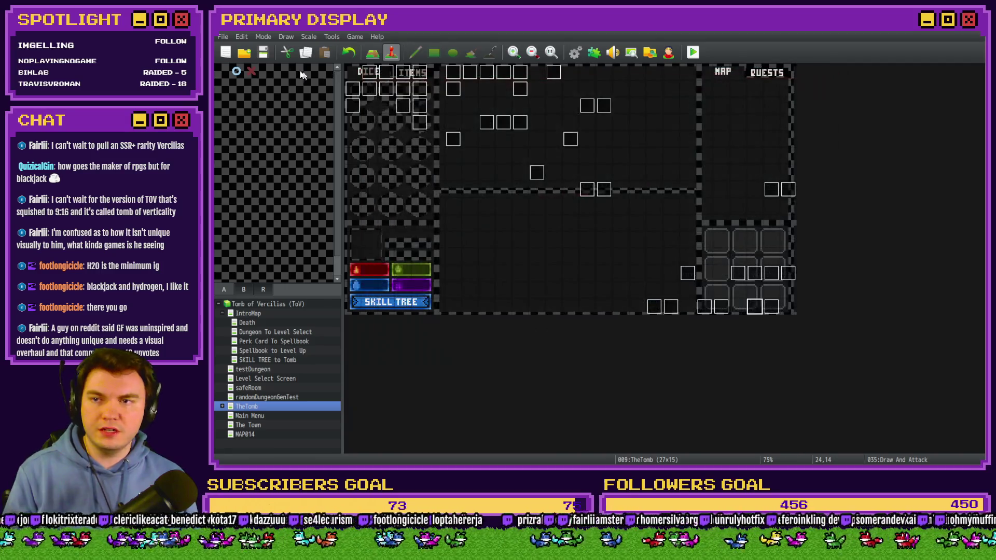
Step: Playtest with the gauntlets perk card, exit the game, and open Common Events in the Database
left_click(693, 51)
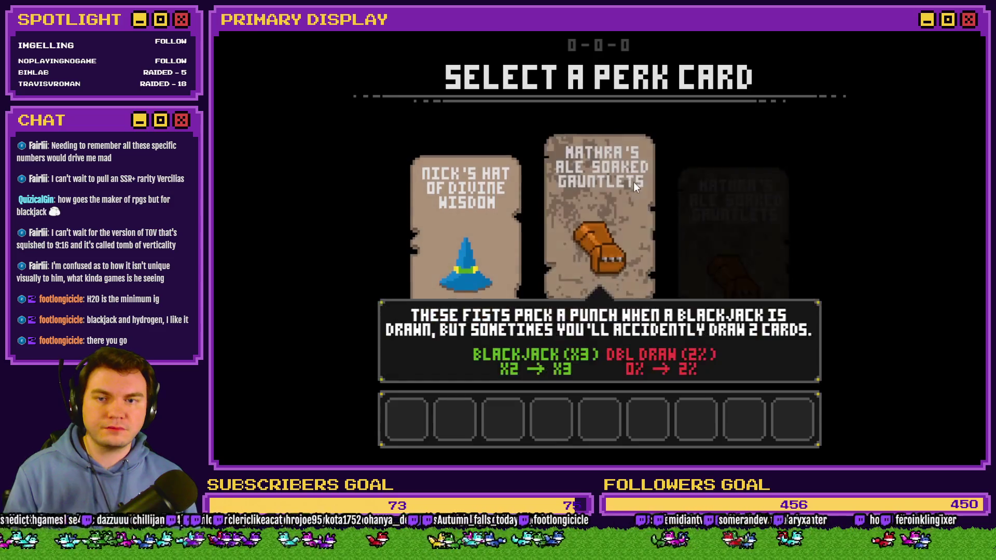
left_click(600, 187)
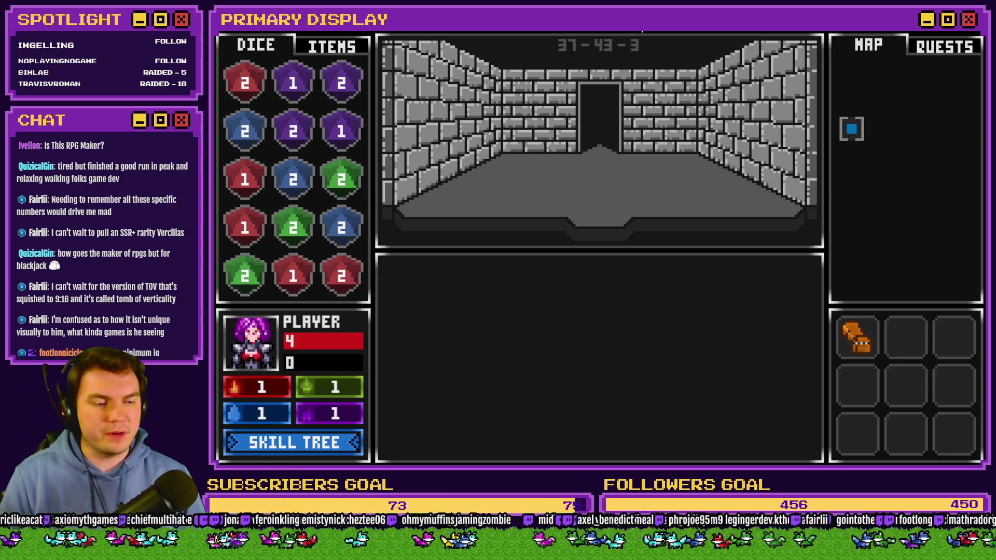
key("alt+F4")
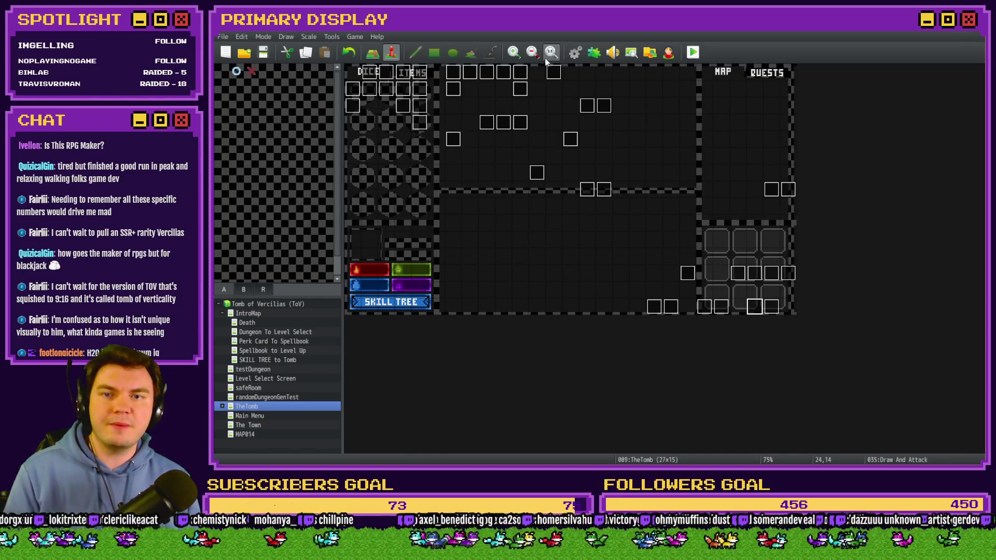
left_click(570, 56)
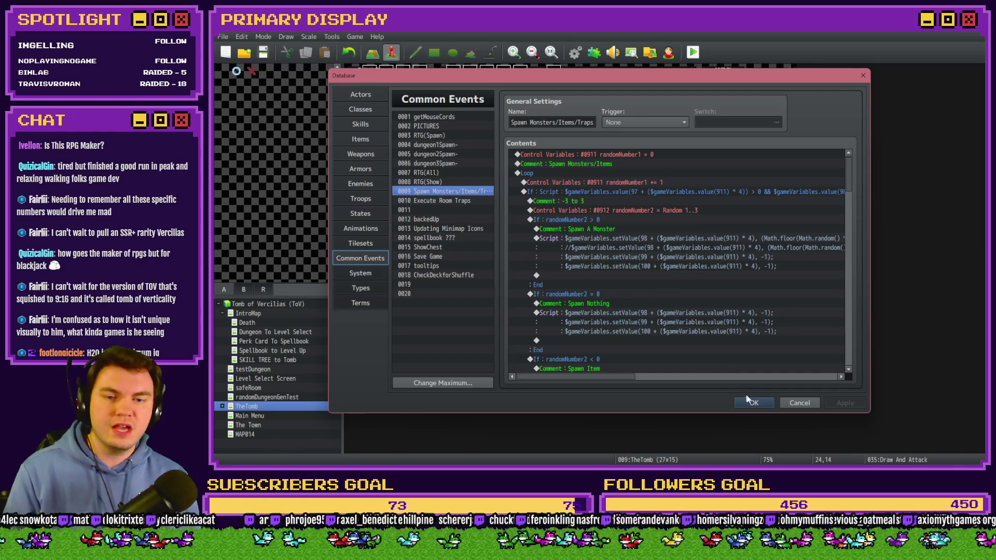
Step: Close the Database, save, and playtest again, picking the Spiked Pauldron perk card in windowed mode
left_click(749, 402)
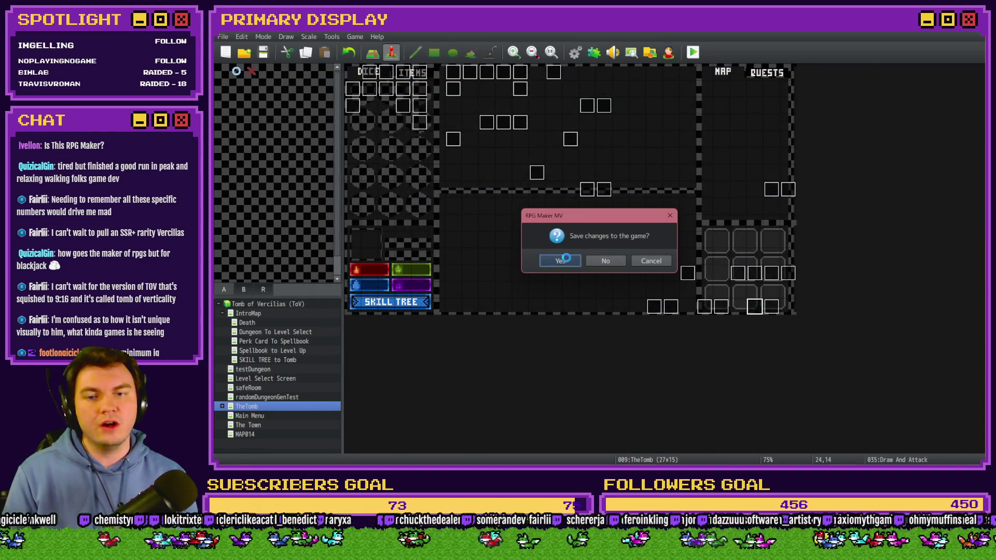
left_click(638, 257)
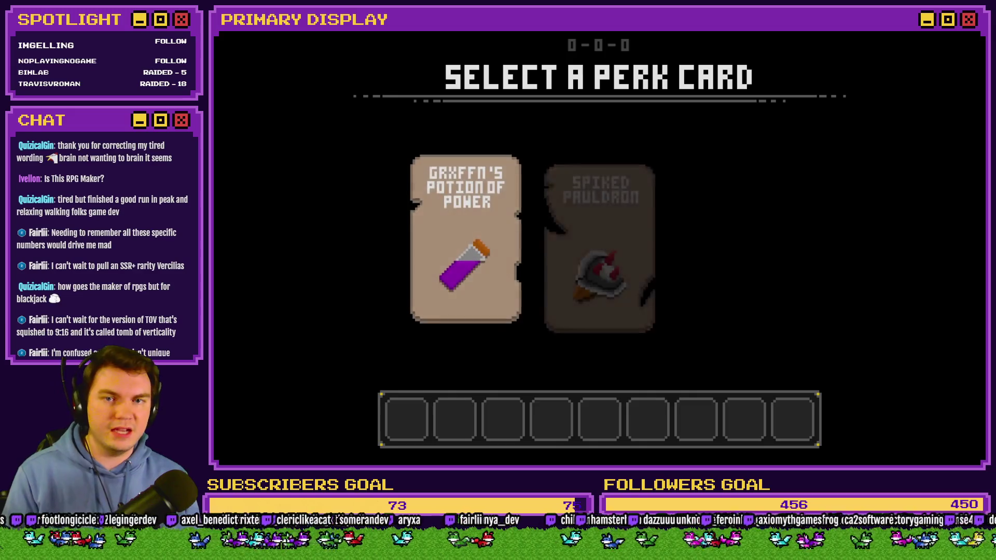
left_click(581, 213)
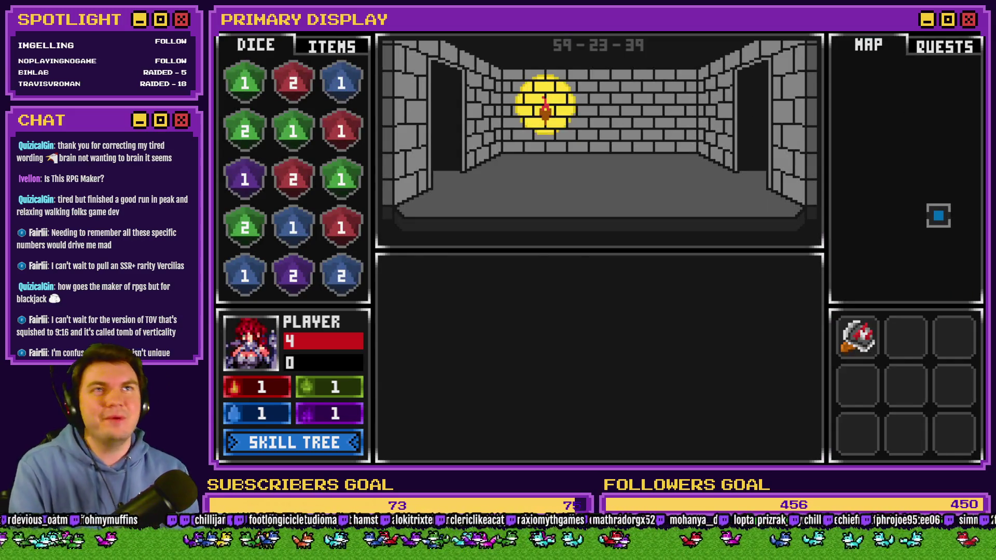
key("alt+Return")
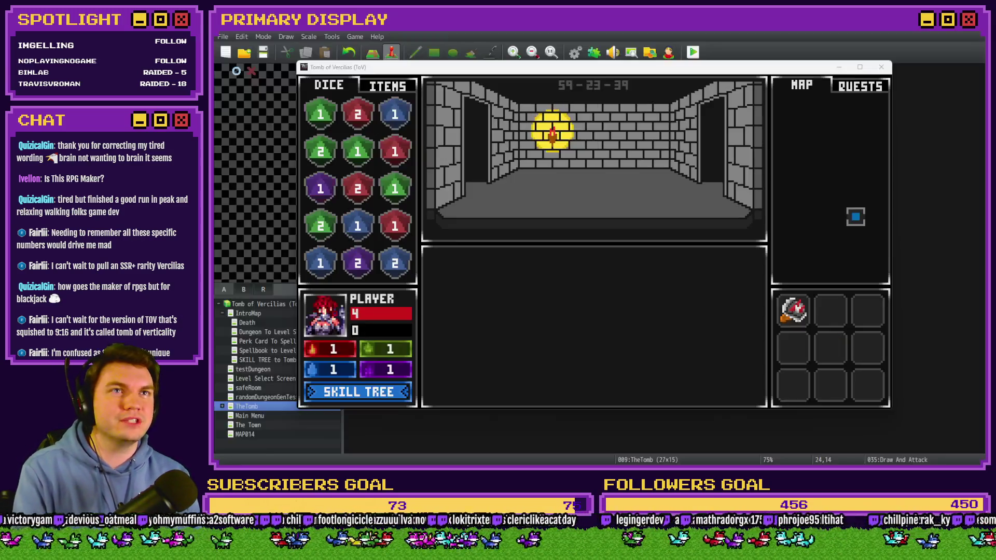
left_click(763, 63)
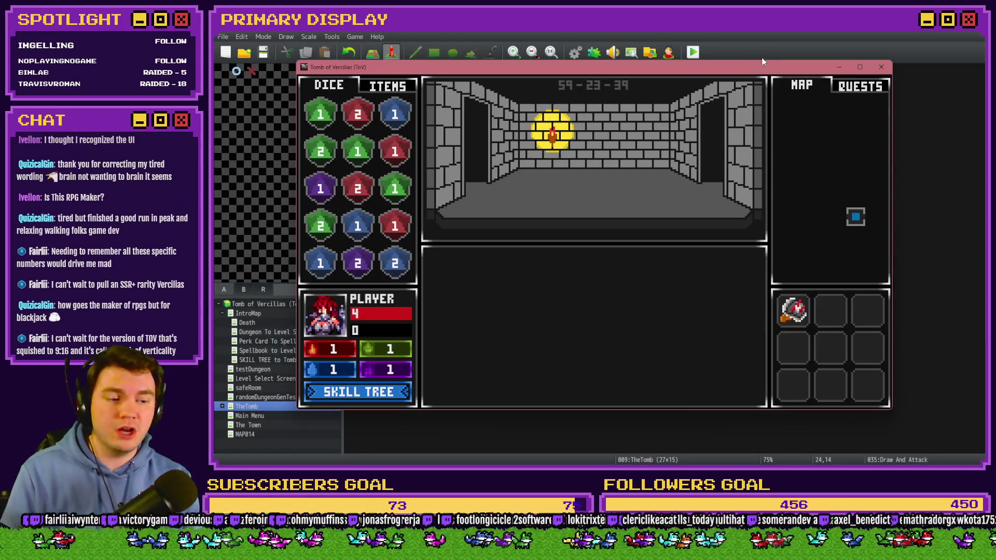
Step: Enter a card battle and STAND, triggering the 'slice' of undefined TypeError, then close the test
key("Up")
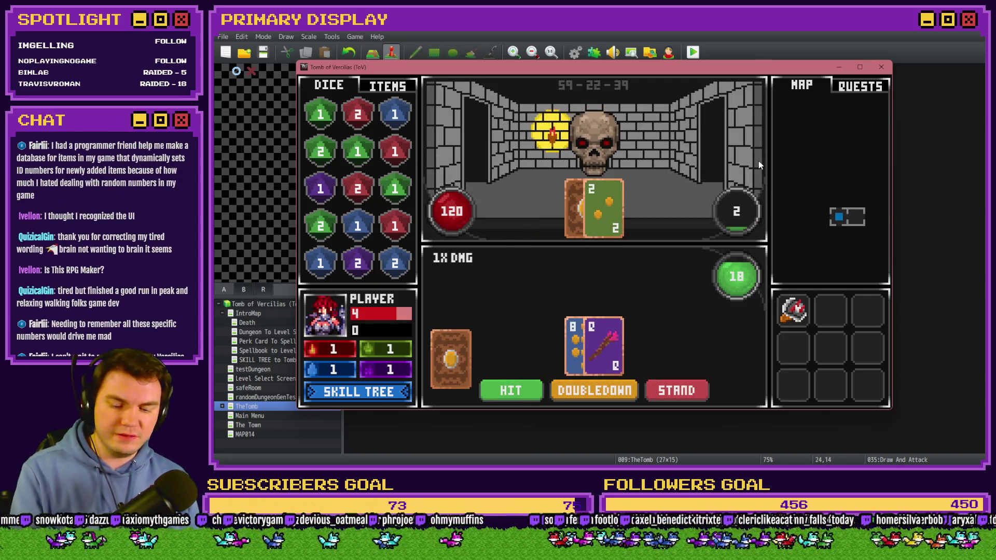
left_click(676, 394)
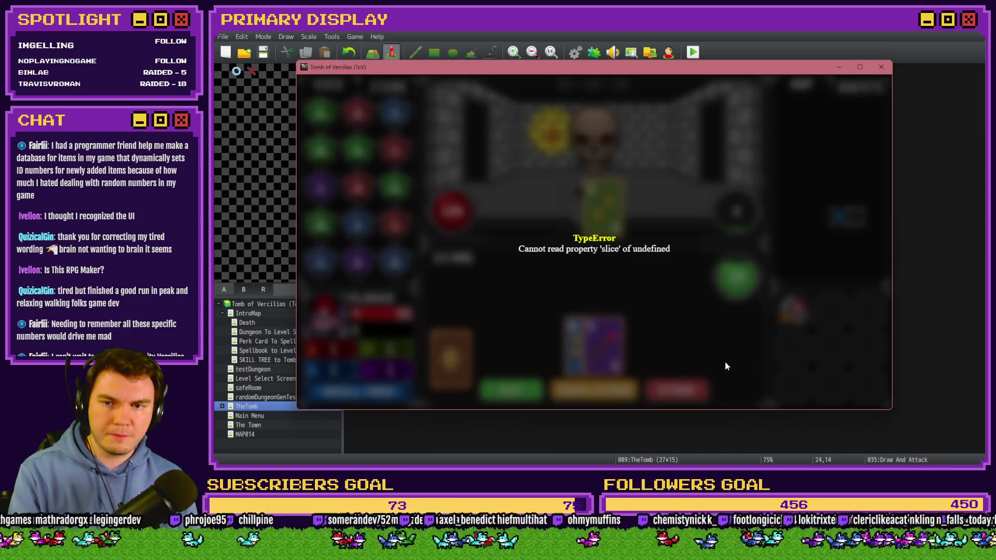
left_click(880, 67)
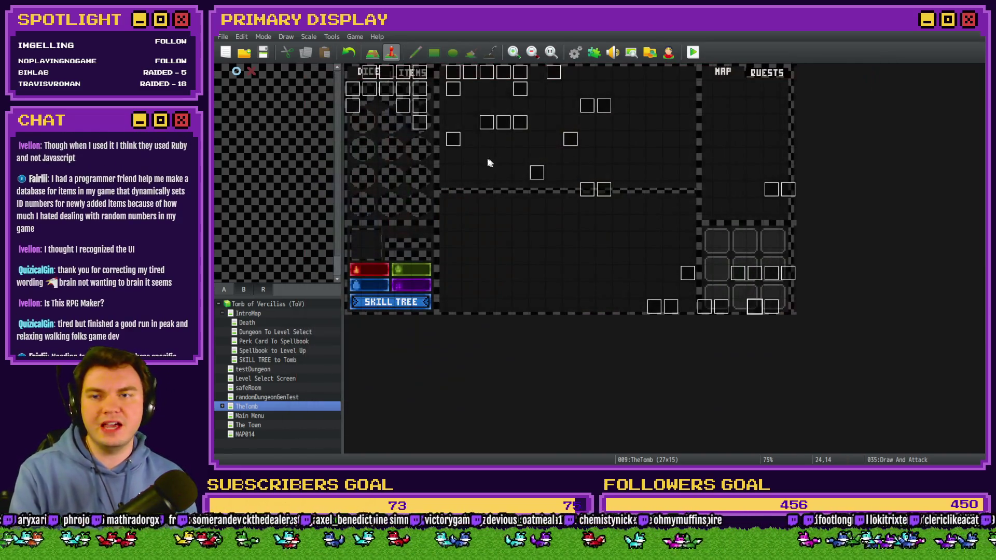
Step: Open the Draw And Attack event's card-value script line for editing
double_click(755, 305)
left_click(458, 119)
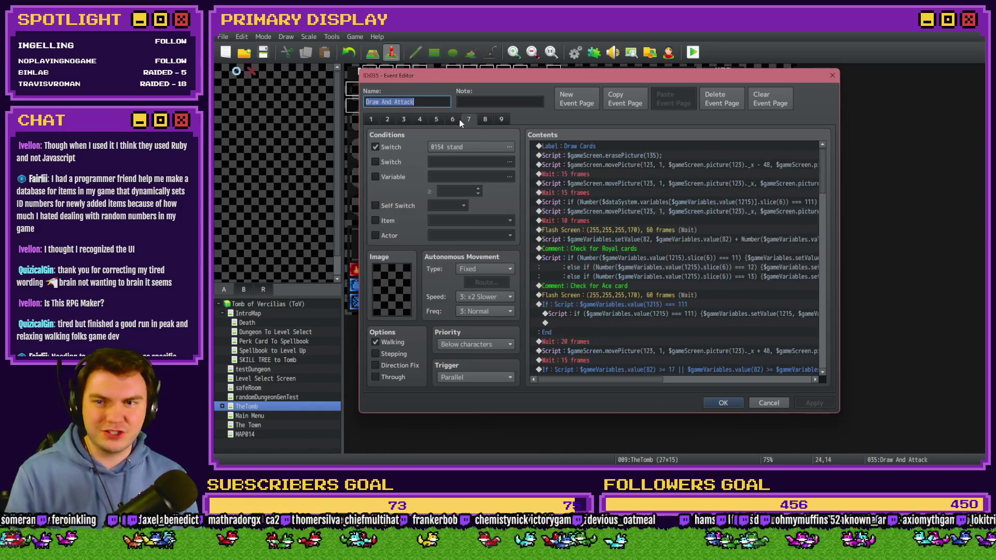
left_click(651, 205)
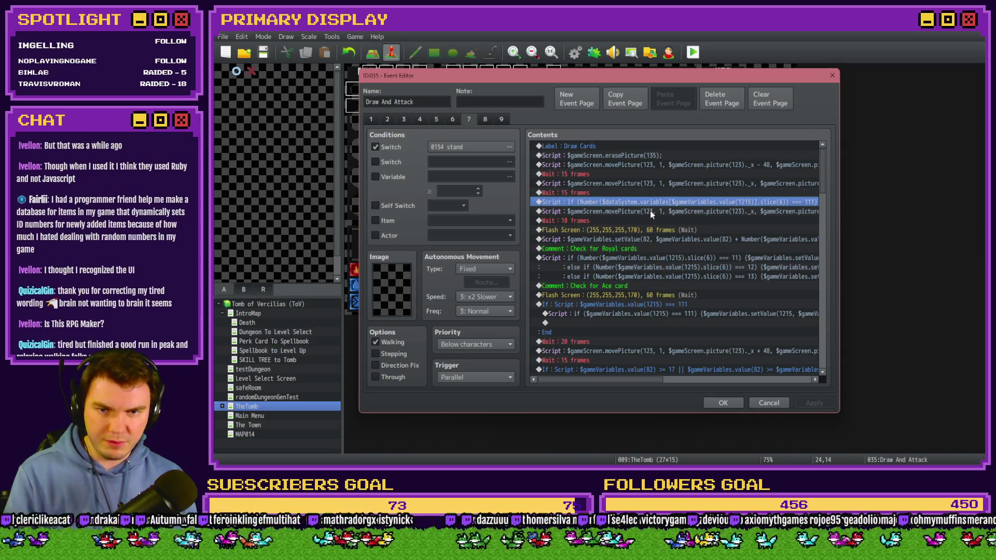
double_click(649, 207)
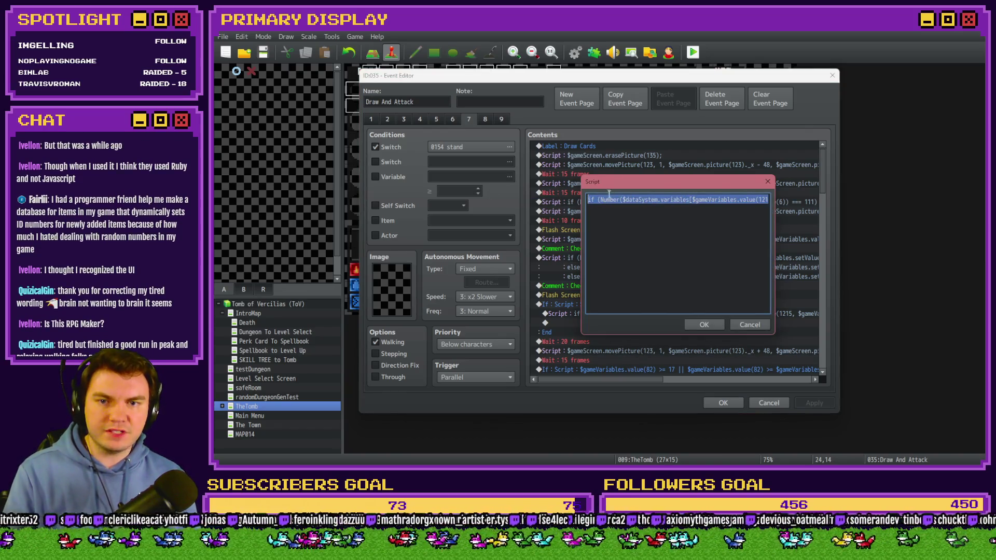
Step: Insert an opening parenthesis before Number in the script line and save the event
left_click(666, 202)
key("End")
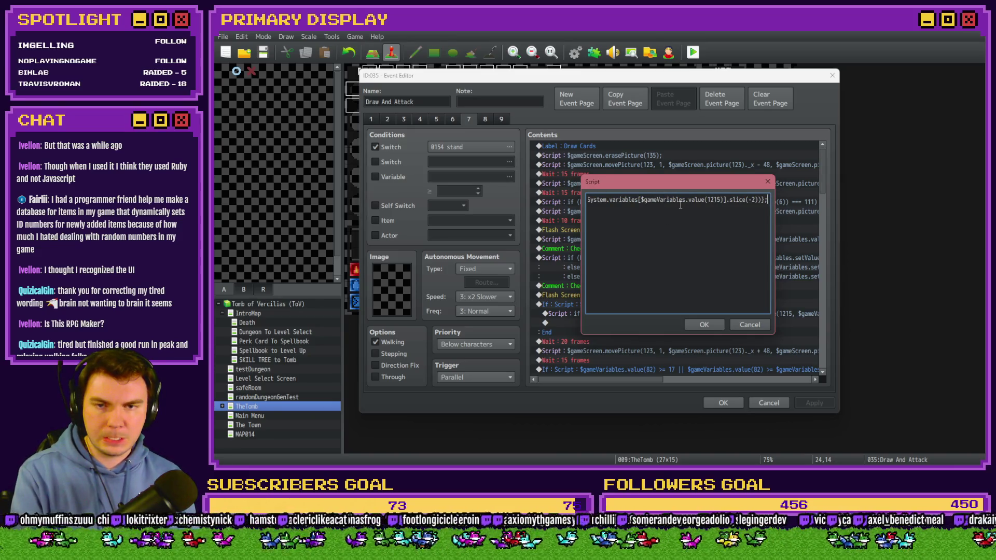
left_click(631, 200)
key("Left")
key("Left")
key("Left")
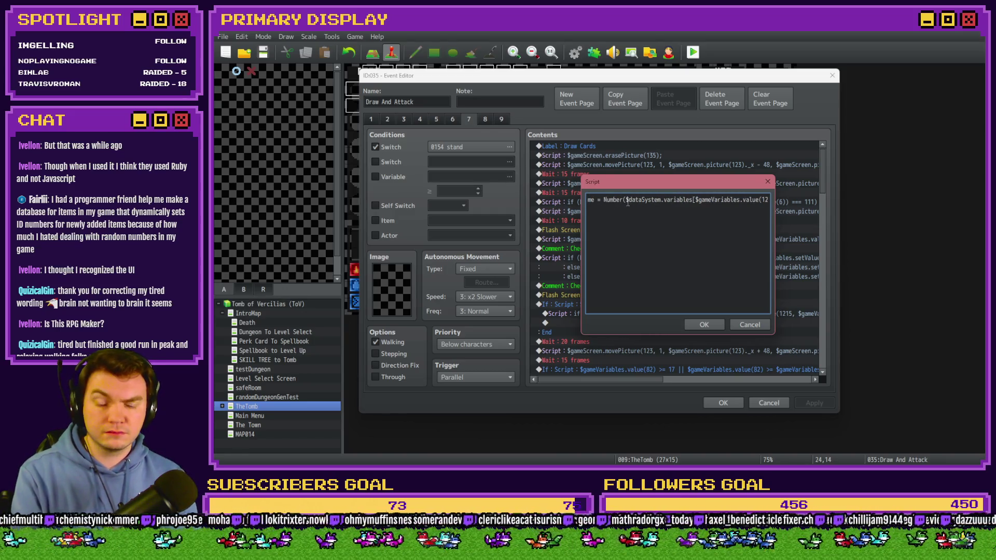
type("(")
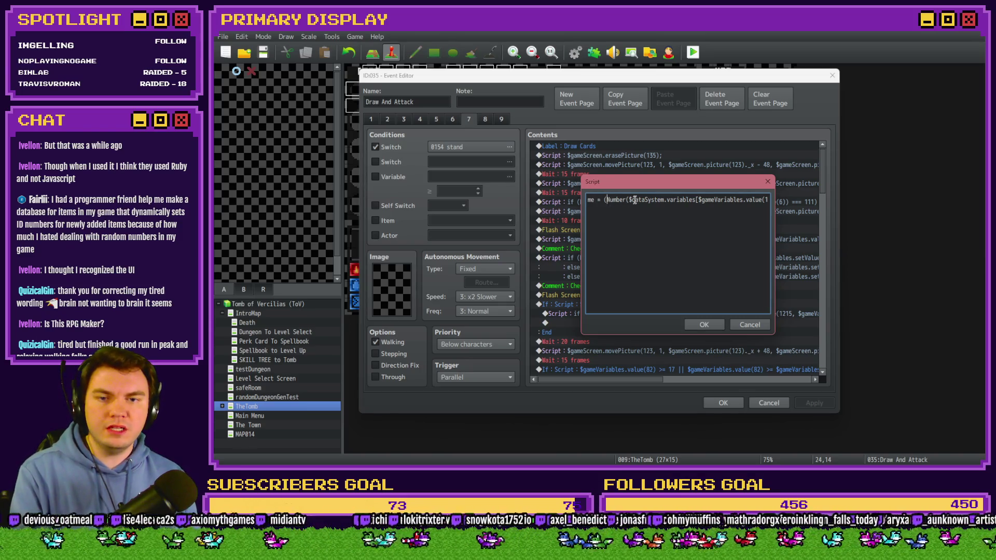
key("End")
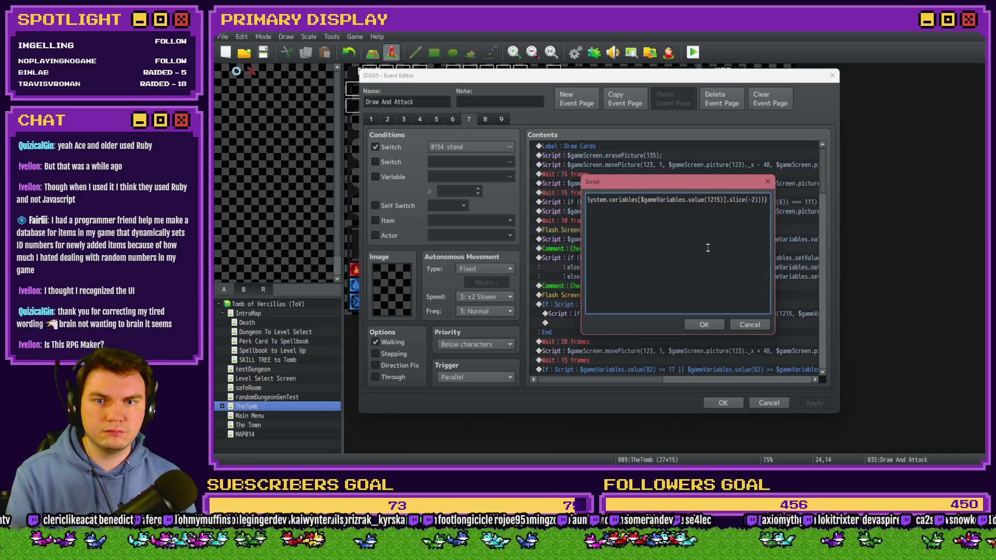
left_click(711, 322)
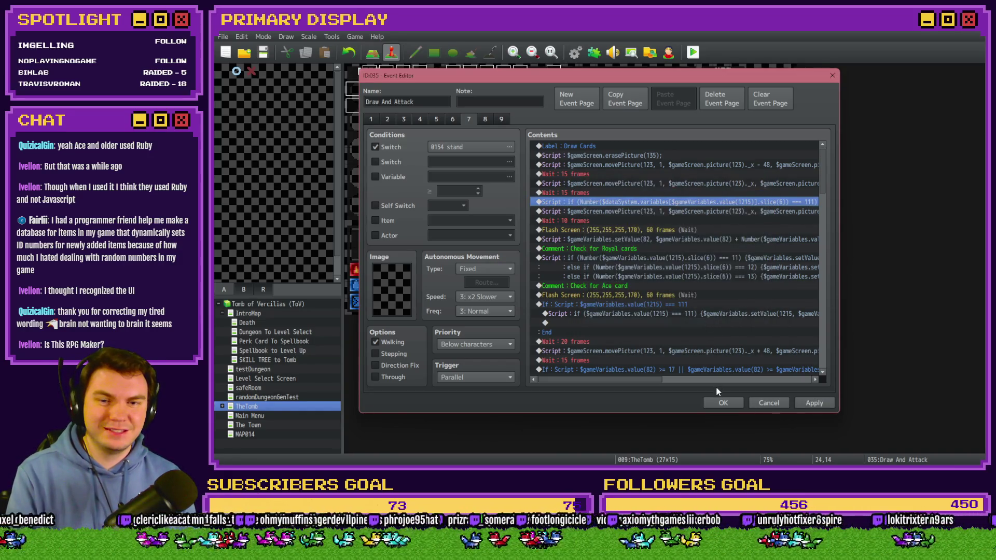
left_click(722, 403)
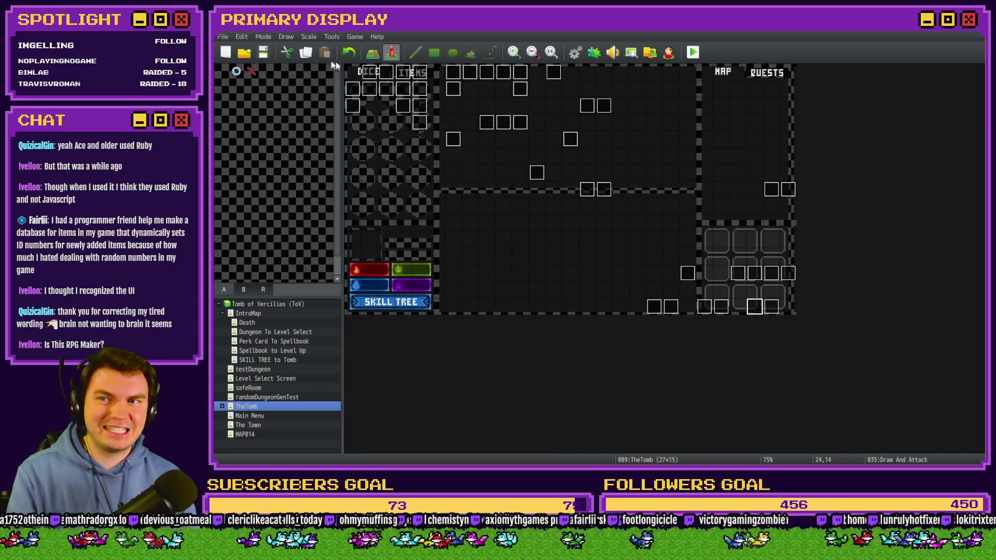
left_click(693, 52)
mouse_move(985, 191)
left_mouse_down()
mouse_move(512, 105)
mouse_move(478, 90)
left_mouse_up()
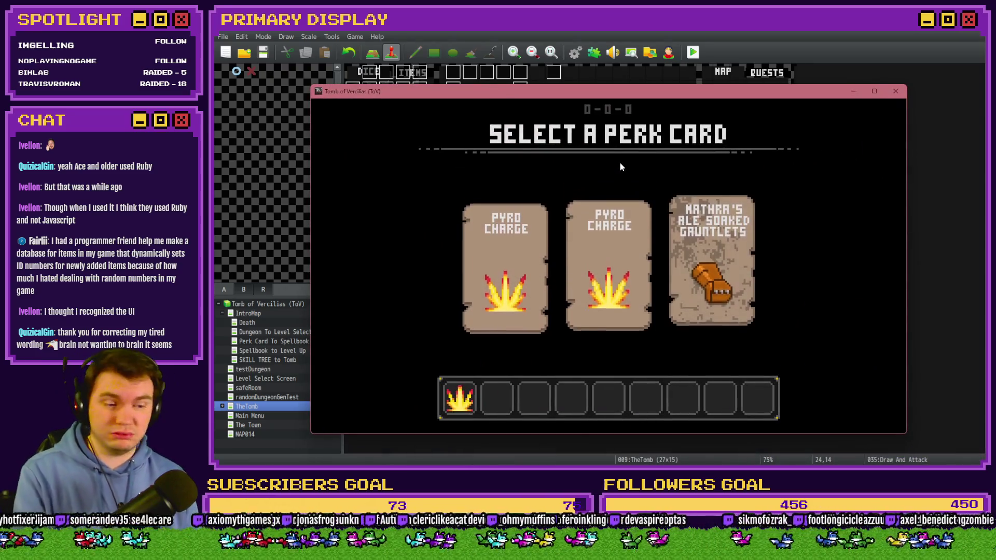
left_click(609, 249)
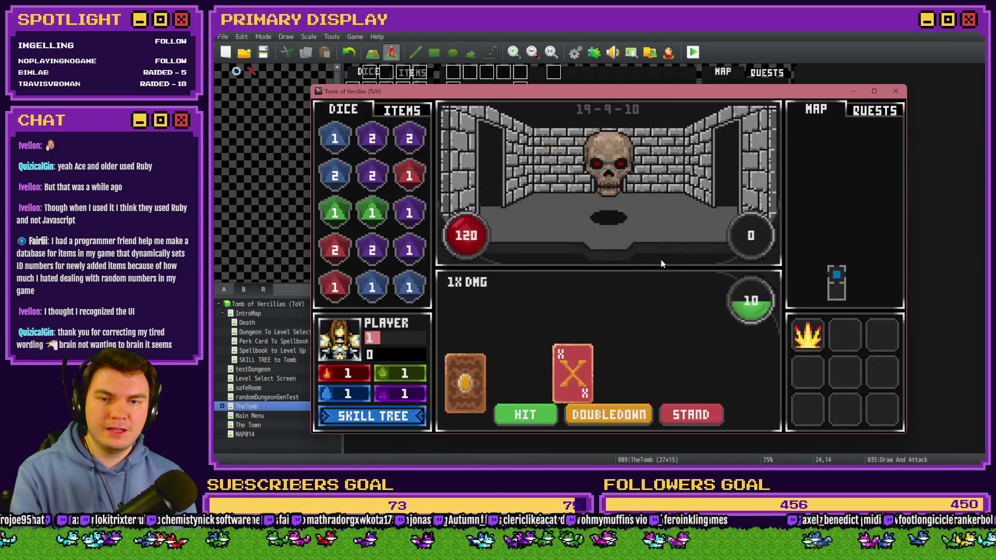
left_click(687, 413)
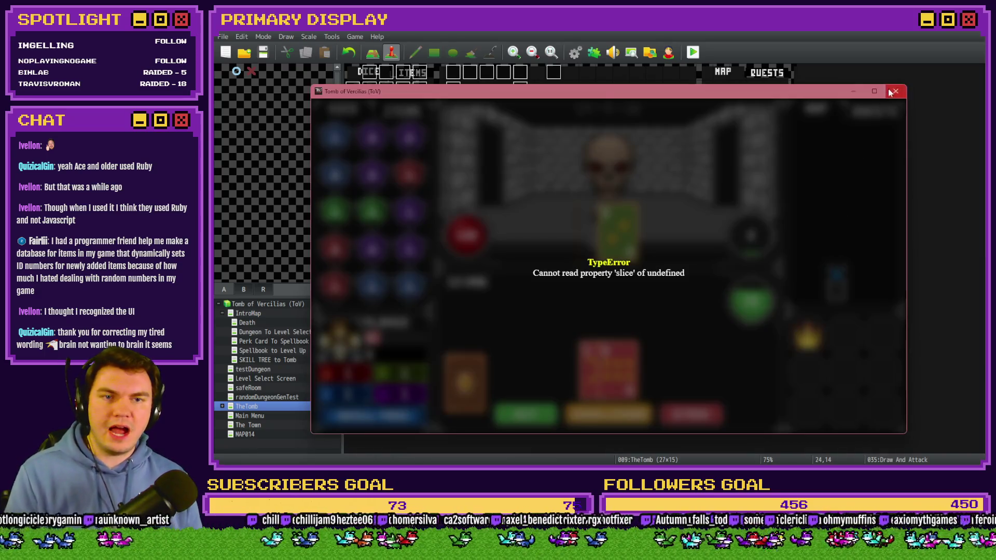
left_click(893, 92)
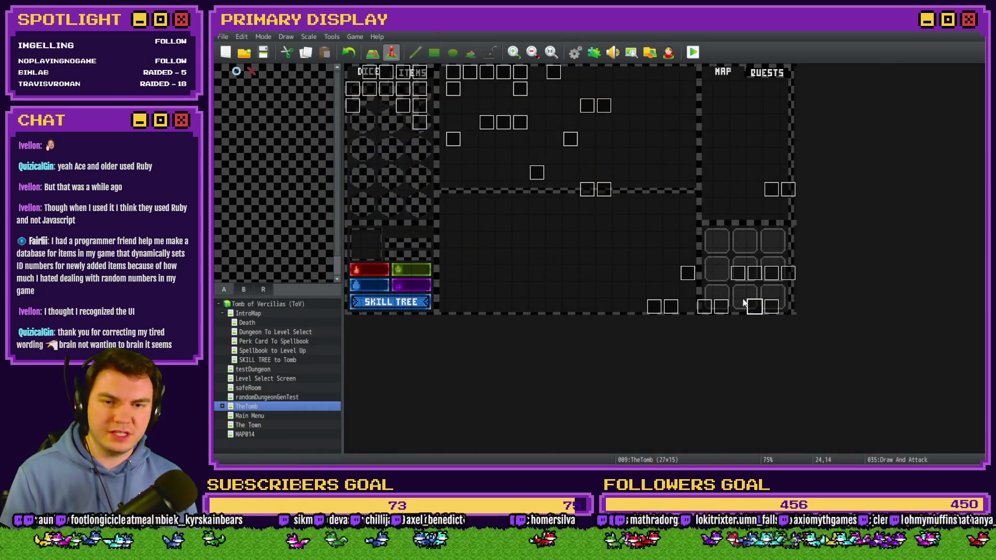
Step: Open the card-value Script line on page 7 of the Draw And Attack event
double_click(753, 307)
left_click(452, 119)
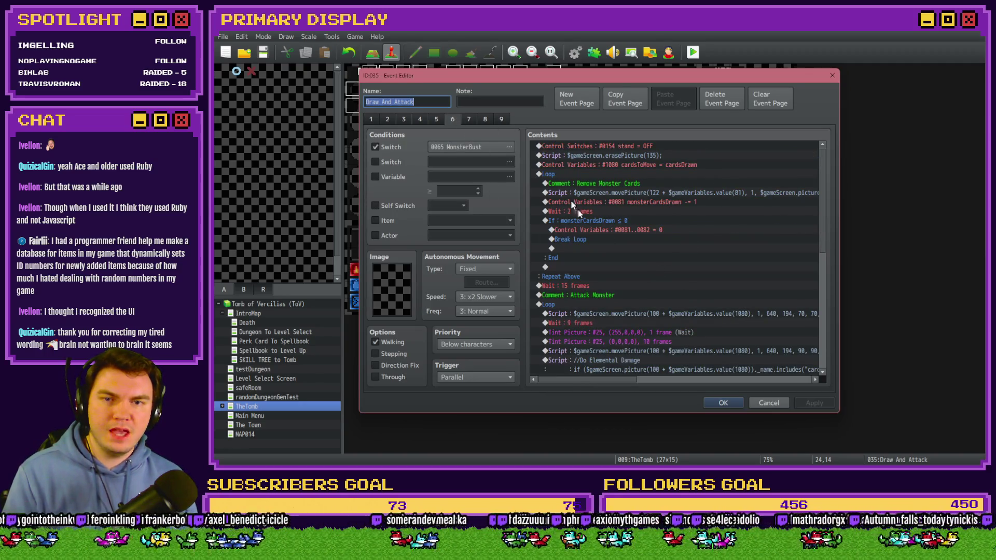
left_click(467, 120)
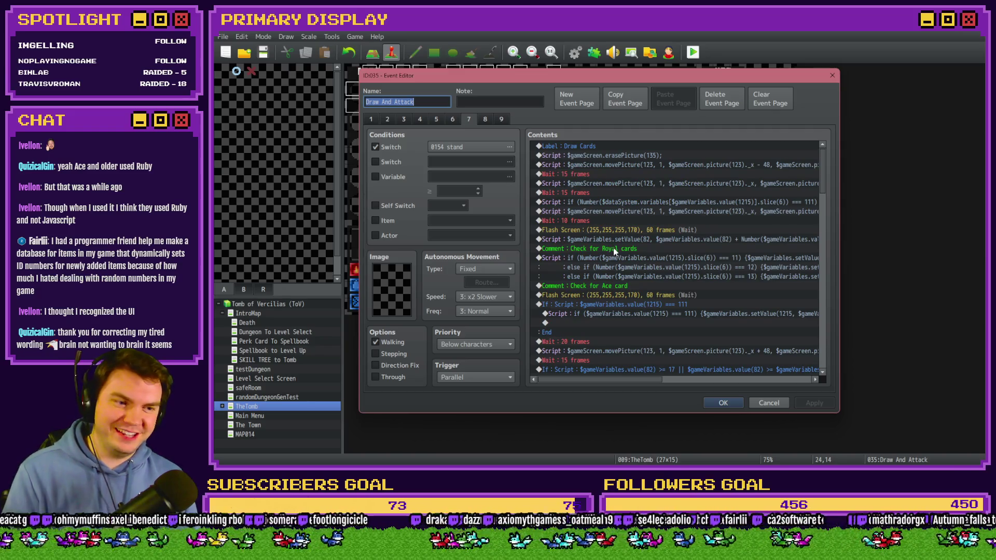
scroll(613, 249, "down", 3)
scroll(642, 218, "up", 3)
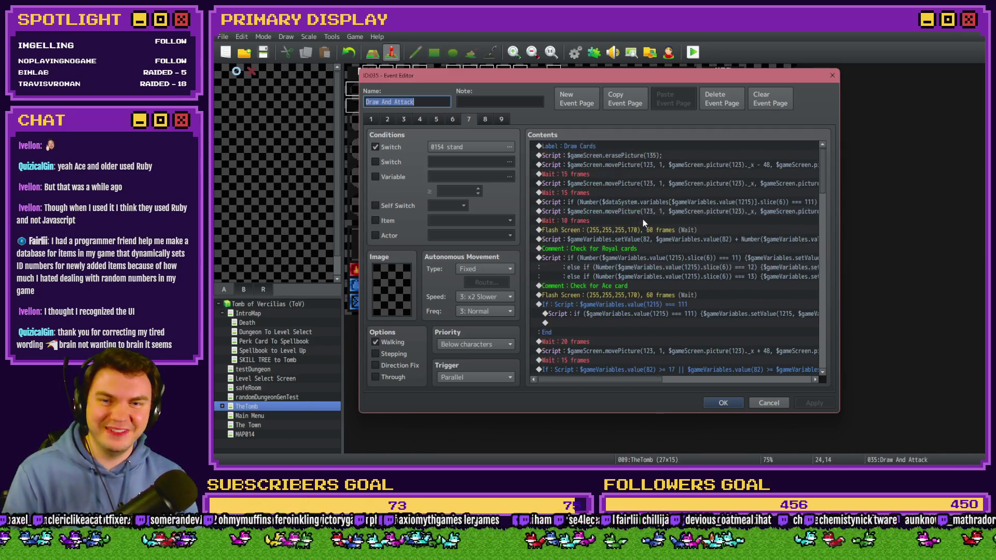
double_click(649, 203)
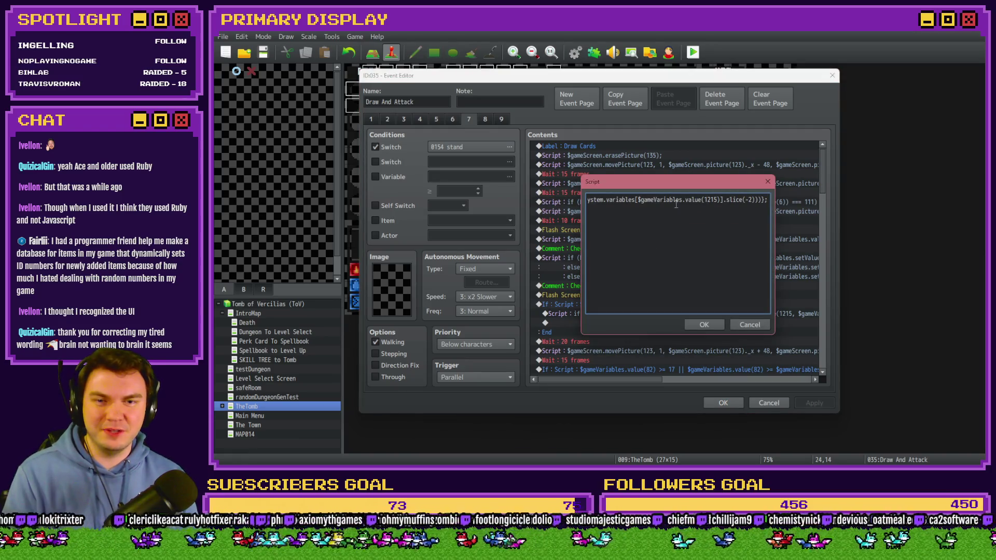
left_click(749, 324)
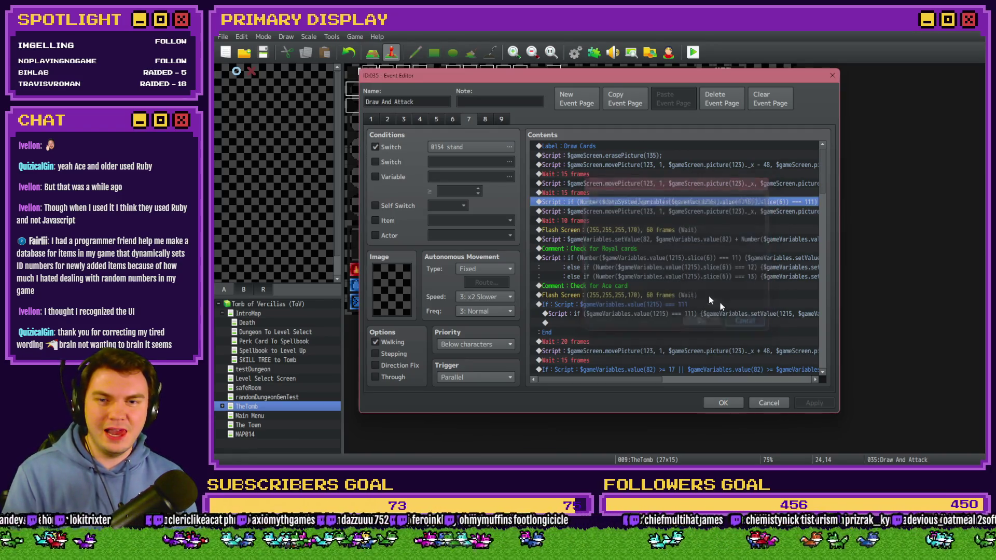
double_click(614, 202)
Step: Review the script line's picture-name assignment and slice calls, placing the caret before the lookup
left_click(633, 200)
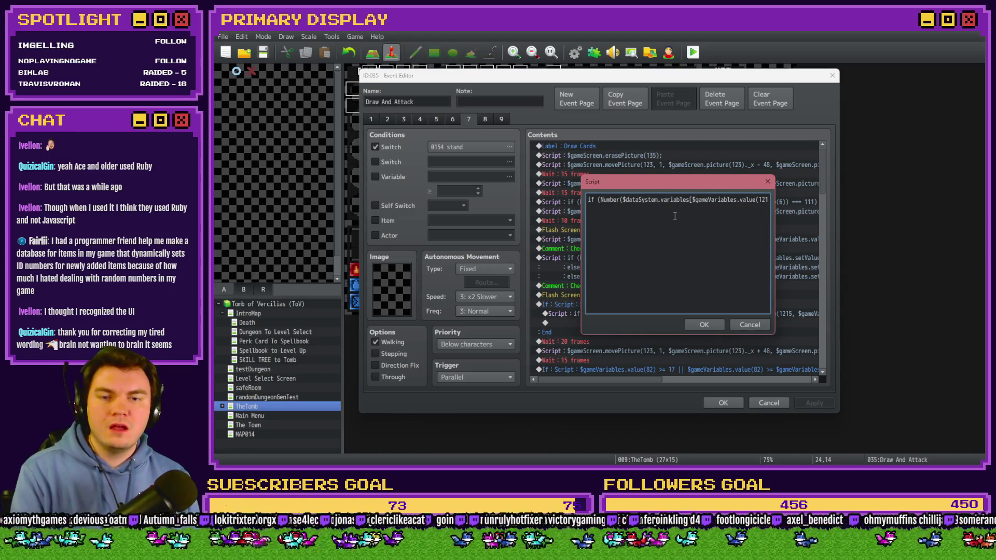
key("Right")
key("Right")
key("Right")
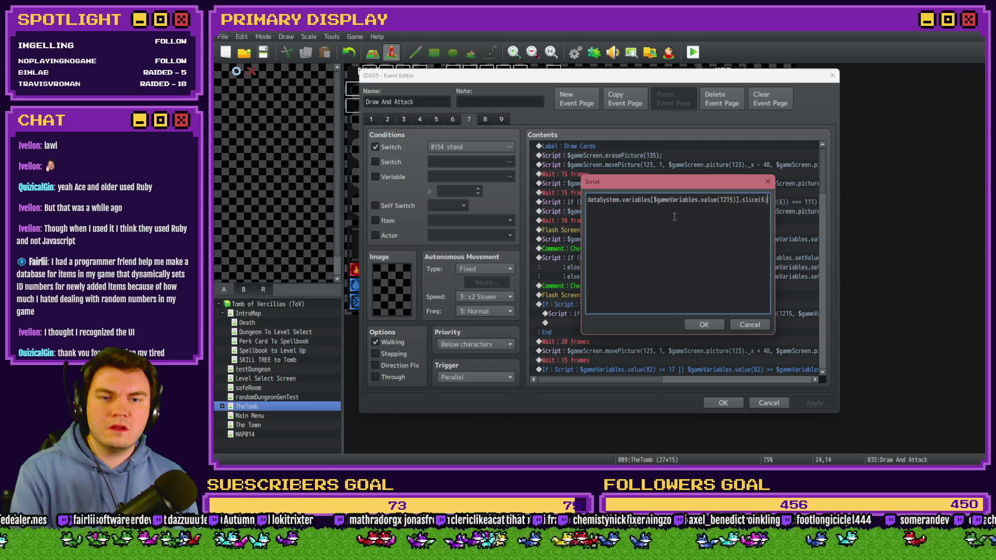
key("Right")
key("Right")
key("Right")
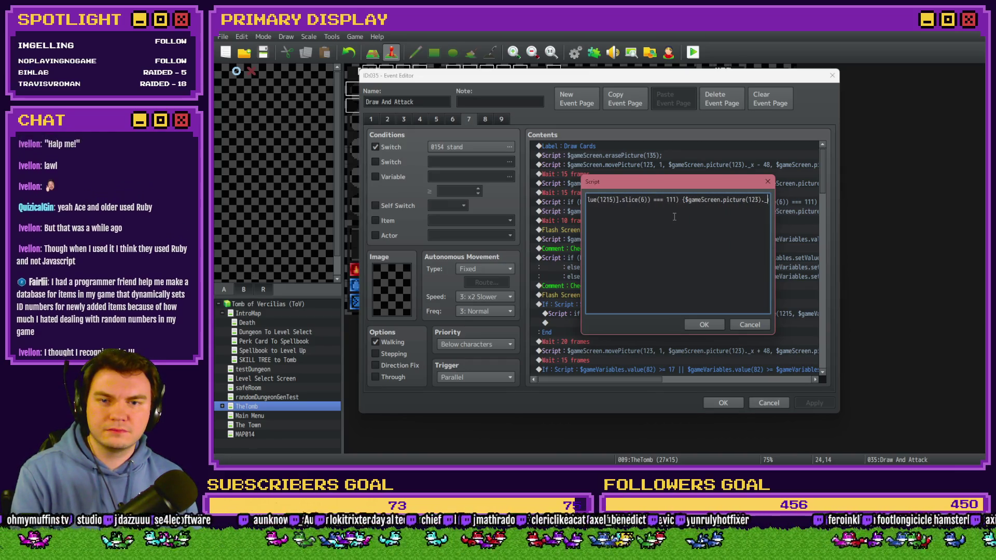
key("Right")
key("Right")
key("Right")
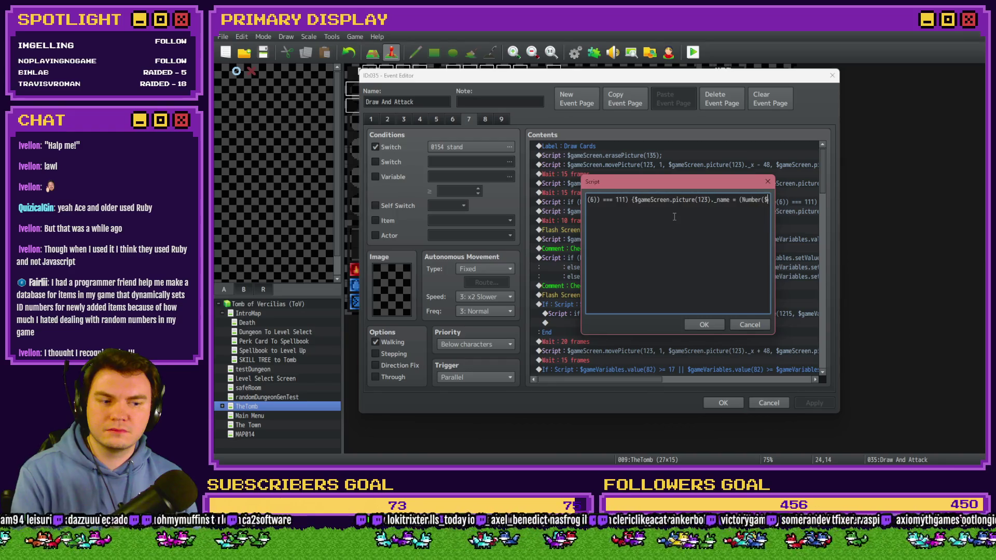
key("Right")
key("Right")
key("Right")
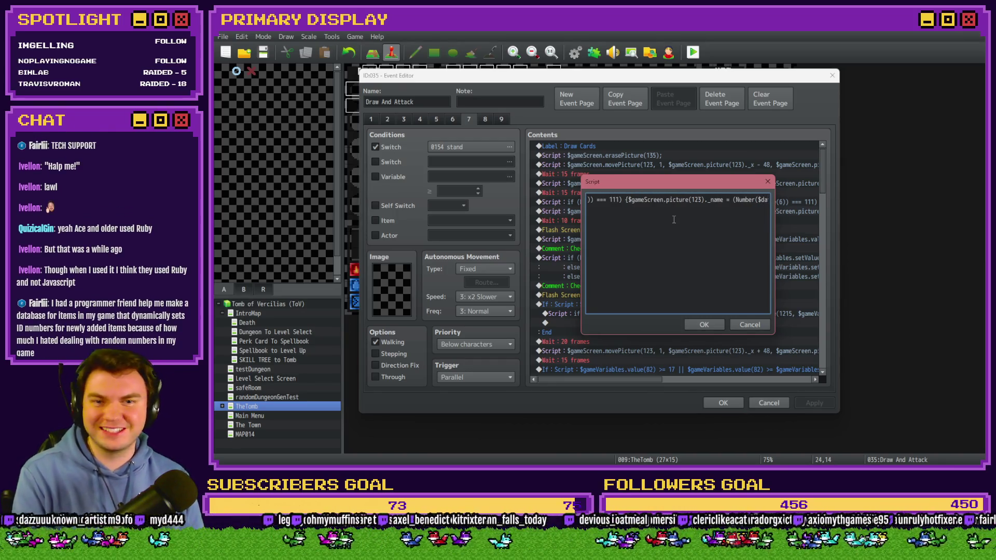
key("ctrl+a")
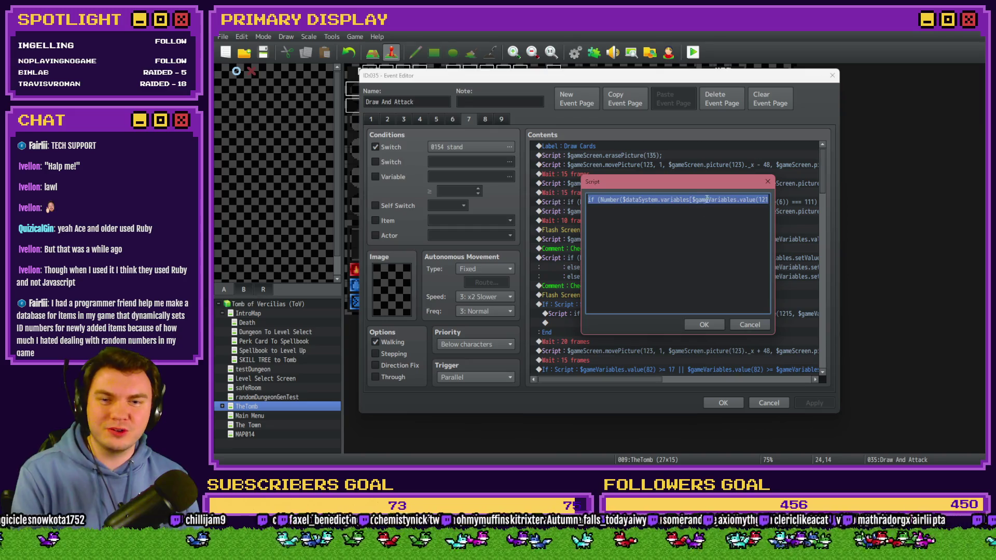
left_click(700, 202)
key("Right")
key("Right")
key("Right")
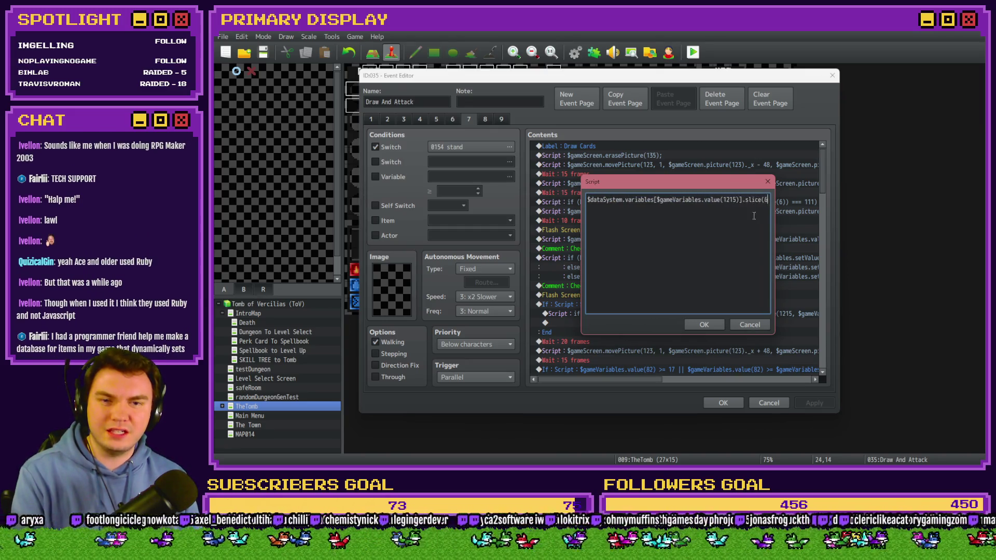
key("Right")
key("Right")
key("Right")
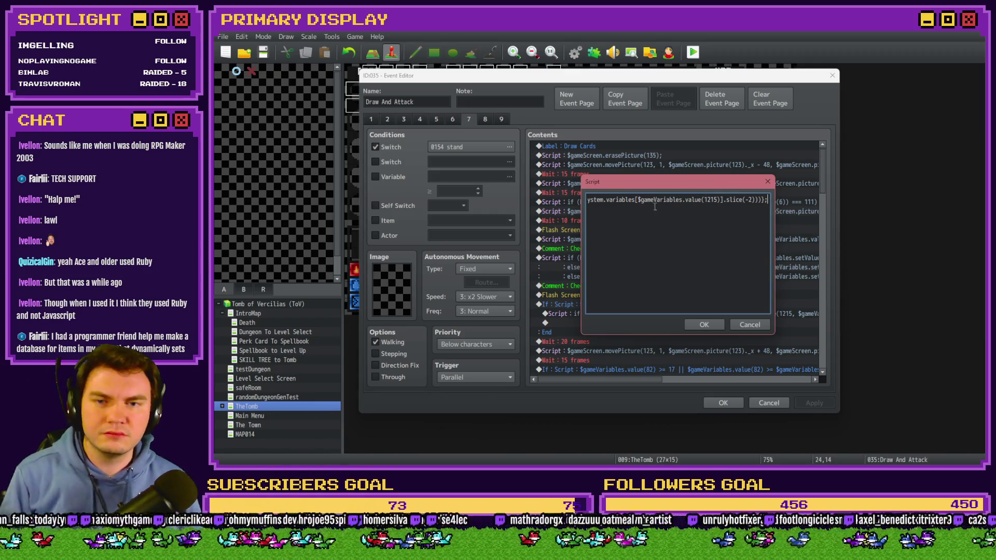
left_click(621, 201)
key("Left")
key("Left")
key("Left")
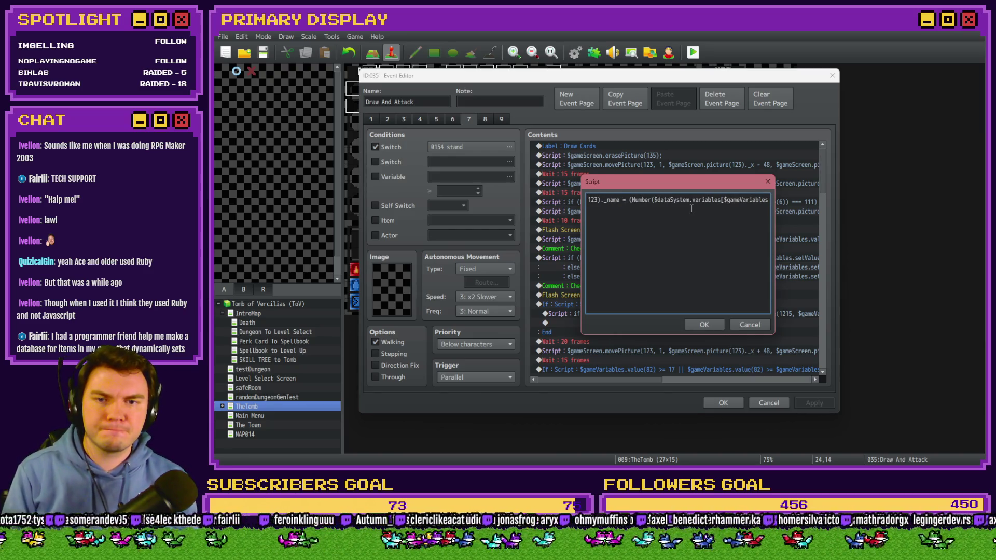
Step: Set the picture name to "card1-1", wrap the computed lookup in /* */, and save the event
type("\"\"")
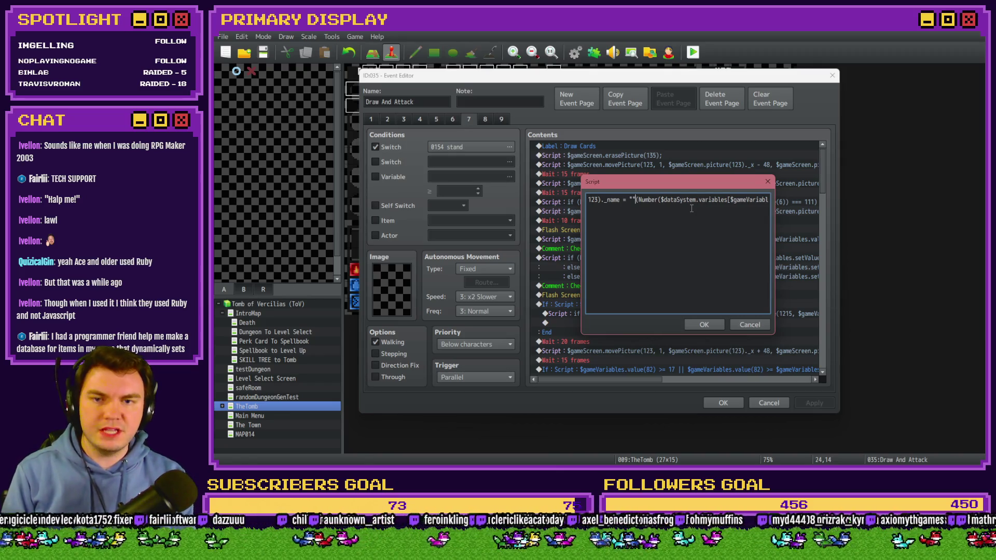
key("Left")
type("card12")
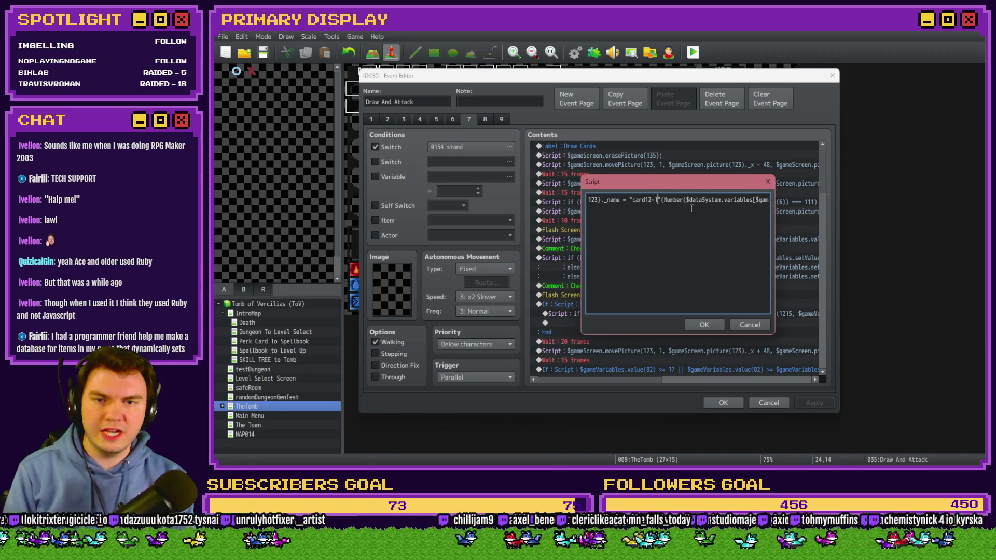
key("BackSpace")
type("-1\"")
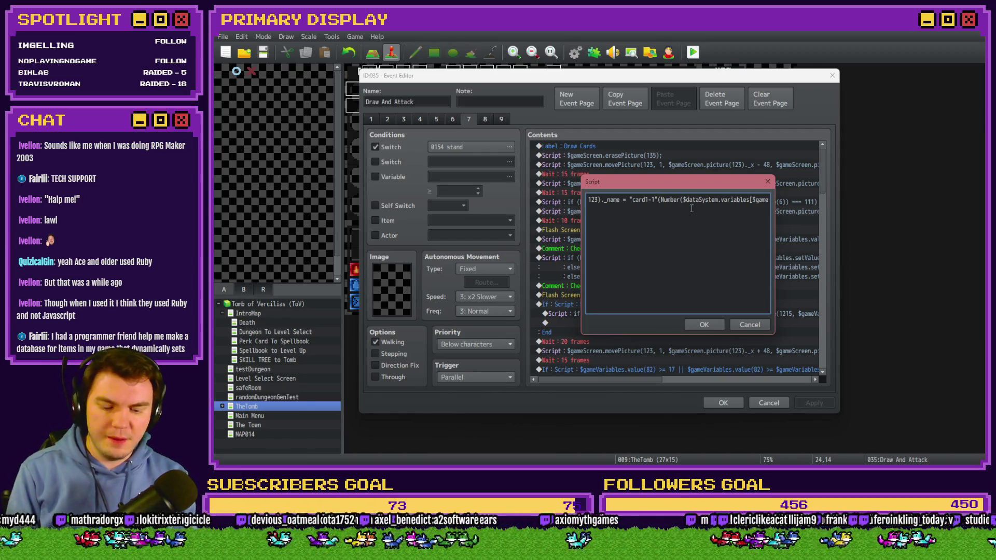
type("/*")
key("End")
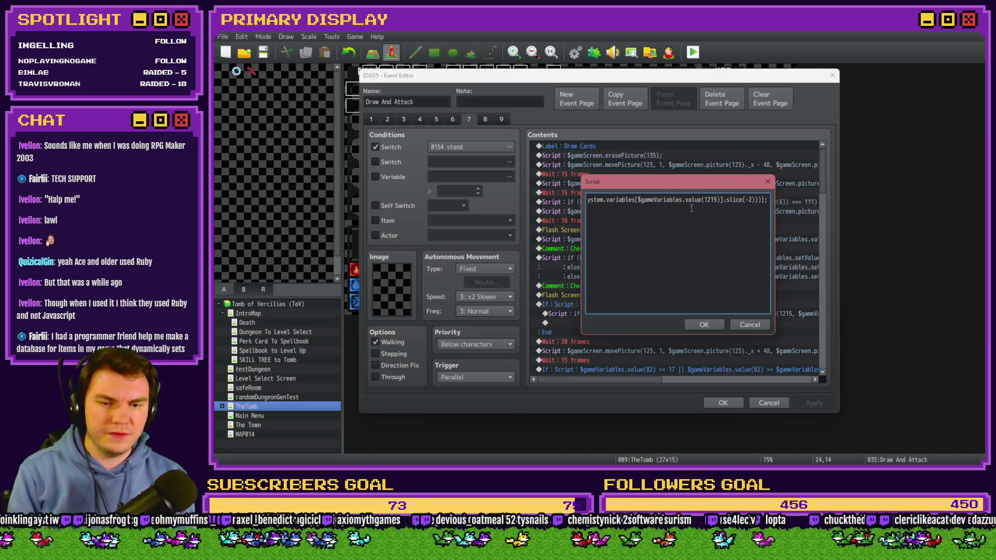
type("*/")
left_click(700, 325)
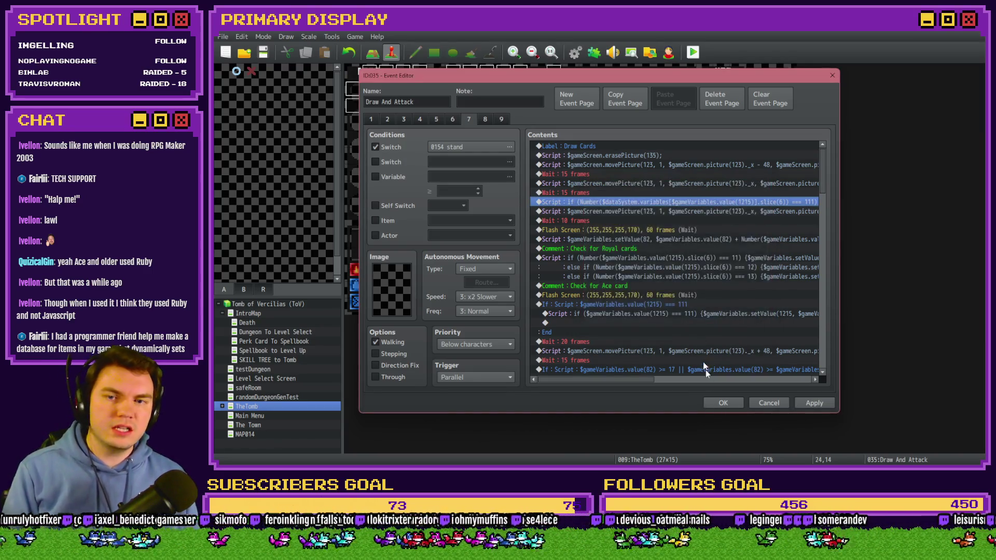
left_click(721, 403)
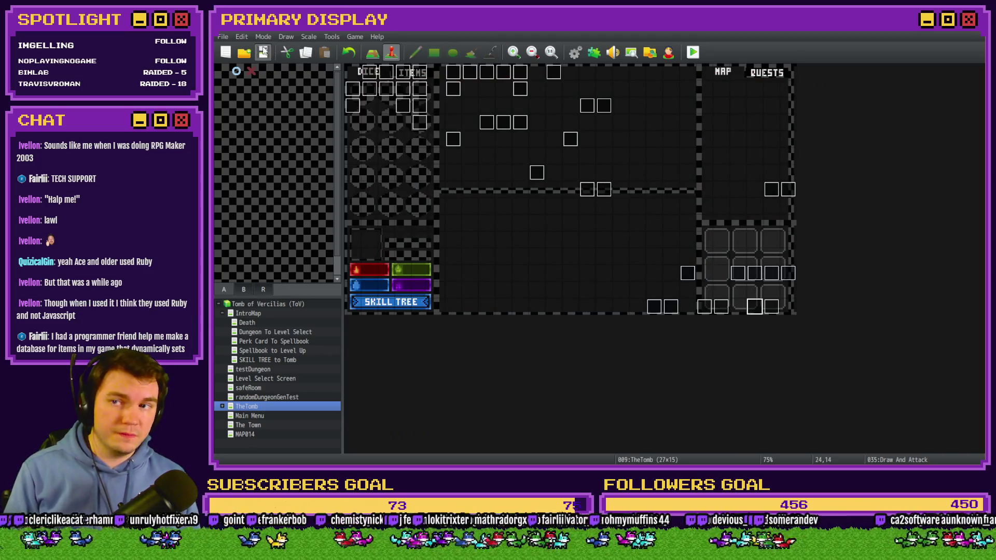
Step: Start a new playtest and advance into the card battle against the skull enemy
left_click(693, 52)
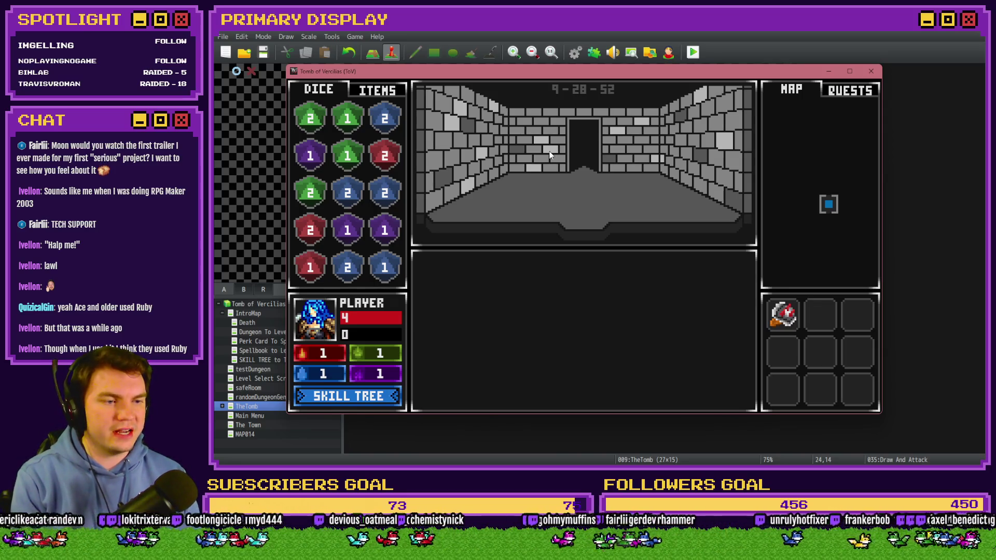
left_click(583, 160)
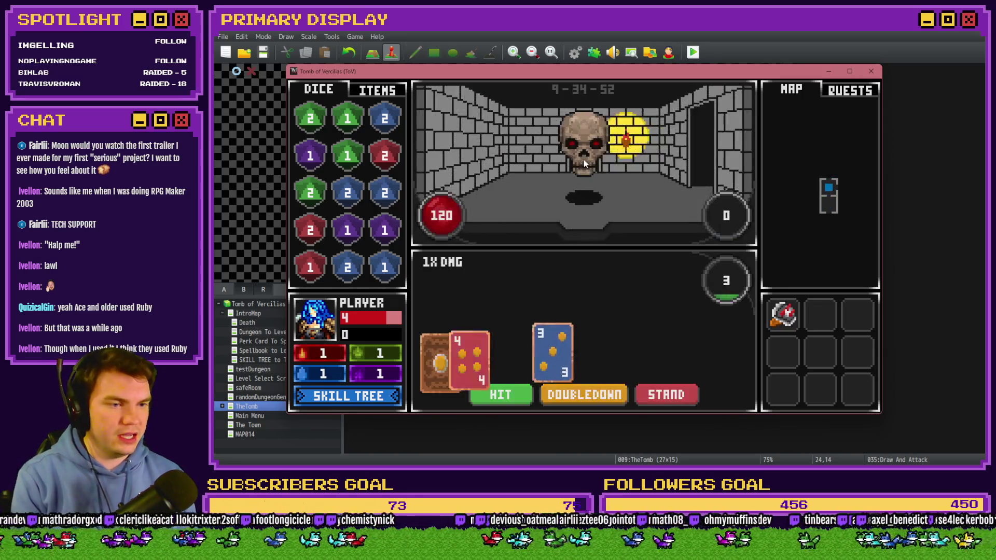